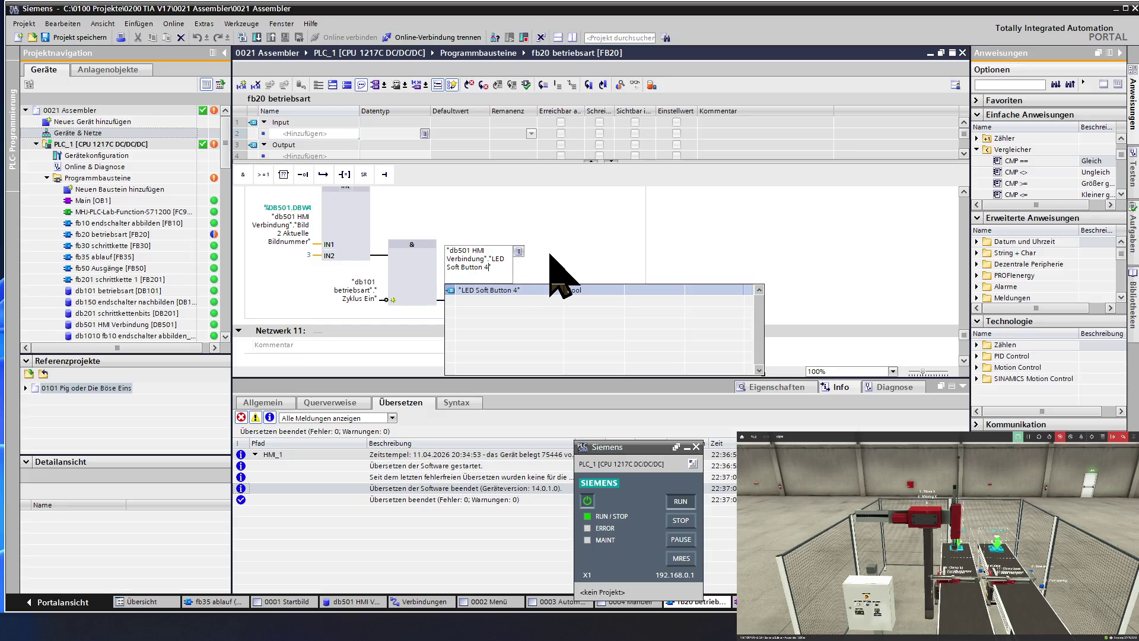
# - Assign LED Soft Button 4 to the fb20 coil, save the project and download fb20 to PLC_1
pyautogui.press('Return')
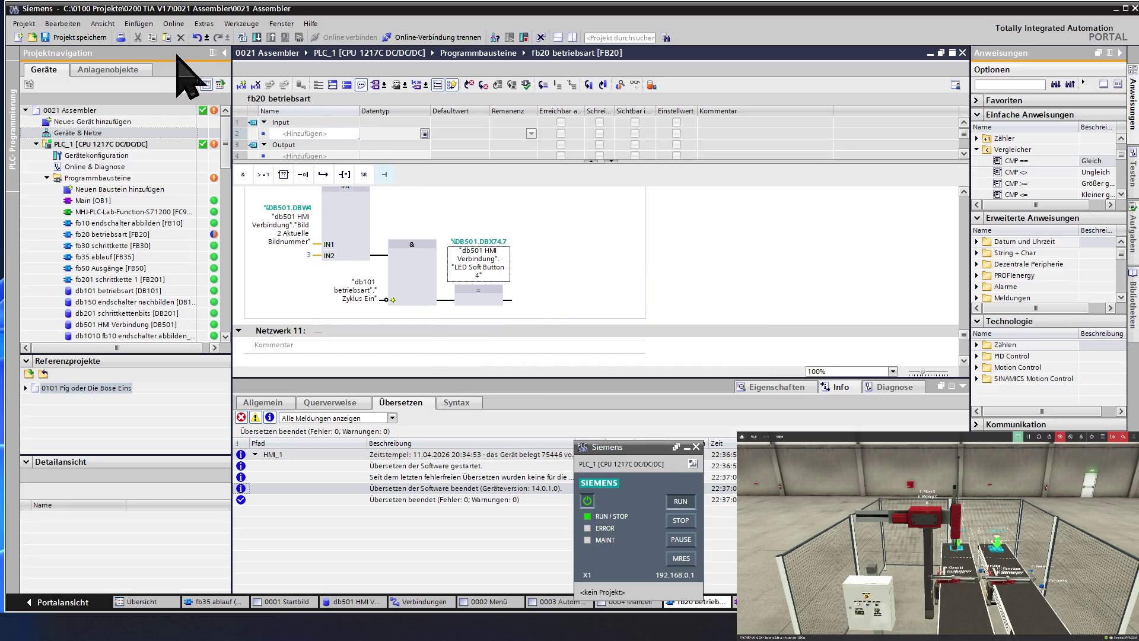
pyautogui.click(92, 38)
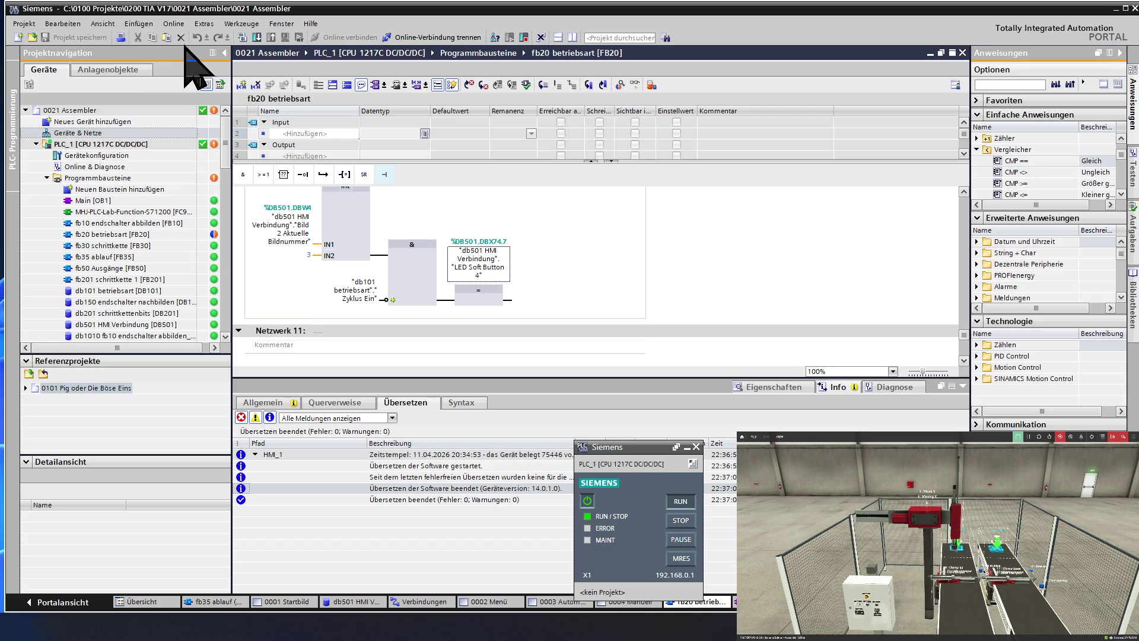
pyautogui.click(257, 37)
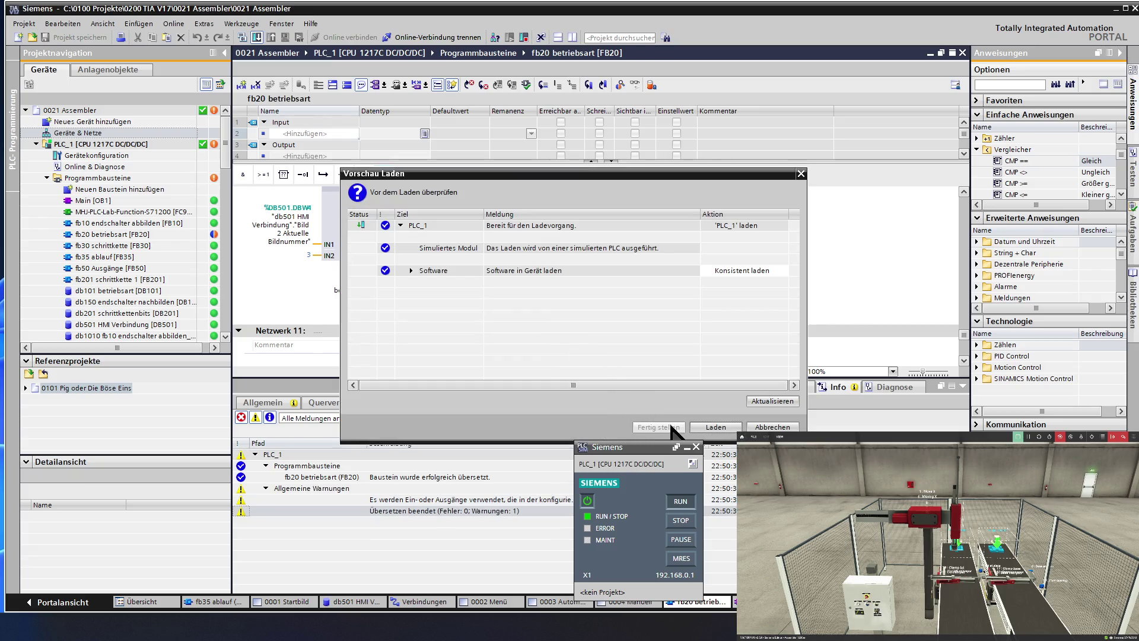
pyautogui.click(716, 427)
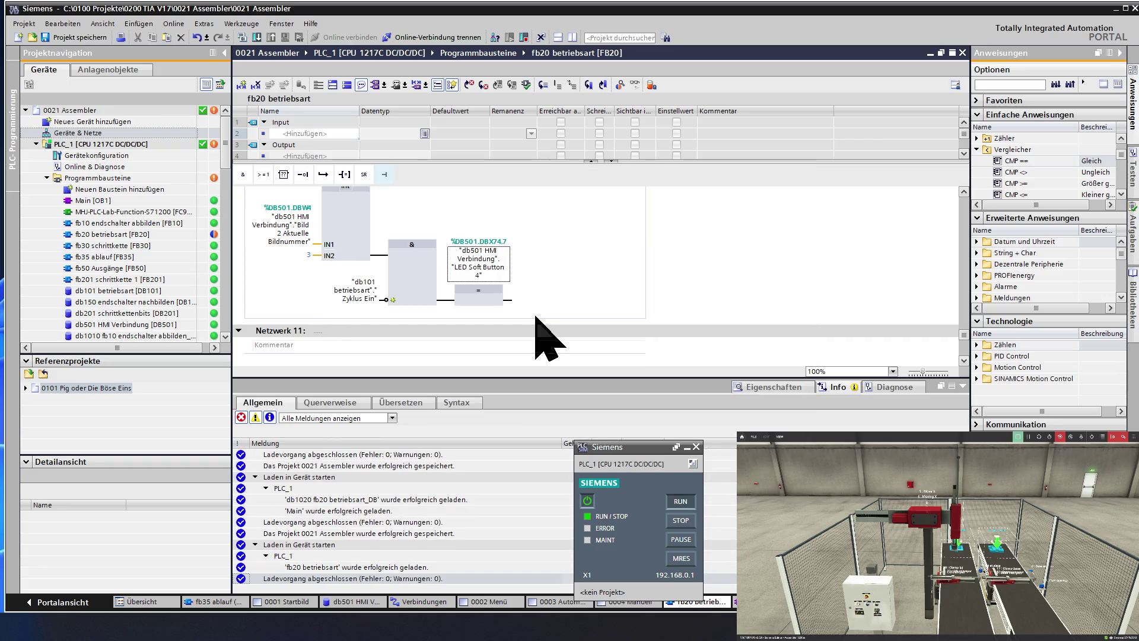
pyautogui.click(136, 268)
pyautogui.scroll(-1, 137, 278)
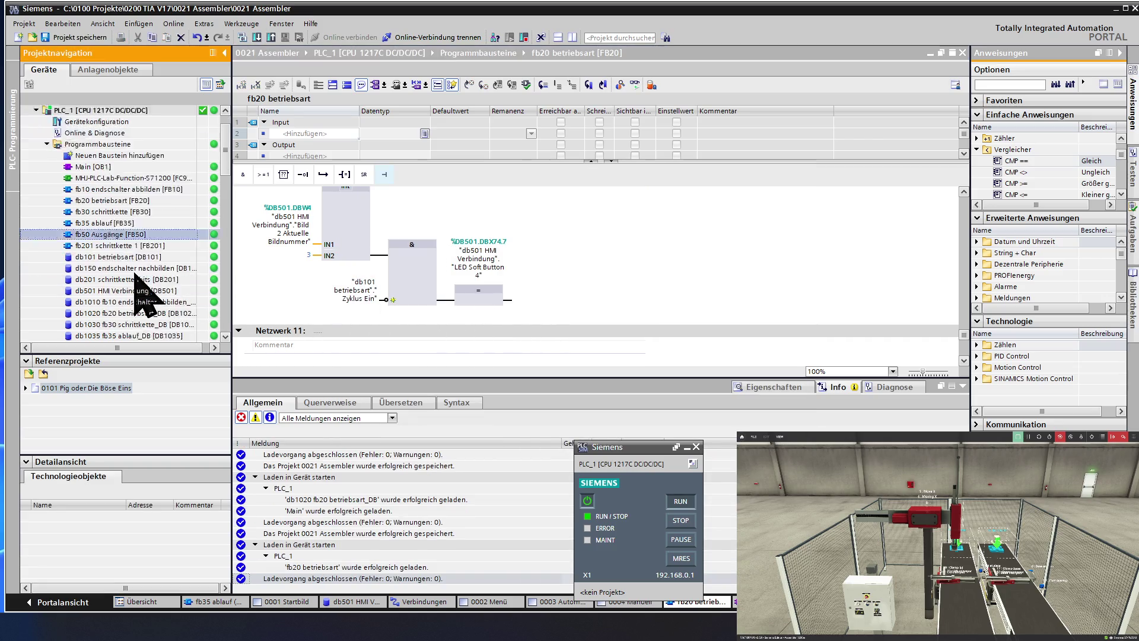
# - Scroll the project tree to HMI_1 > Bilder and open screen 0003 Automatik
pyautogui.scroll(-2, 135, 275)
pyautogui.scroll(-2, 136, 276)
pyautogui.scroll(-2, 135, 275)
pyautogui.scroll(-2, 135, 276)
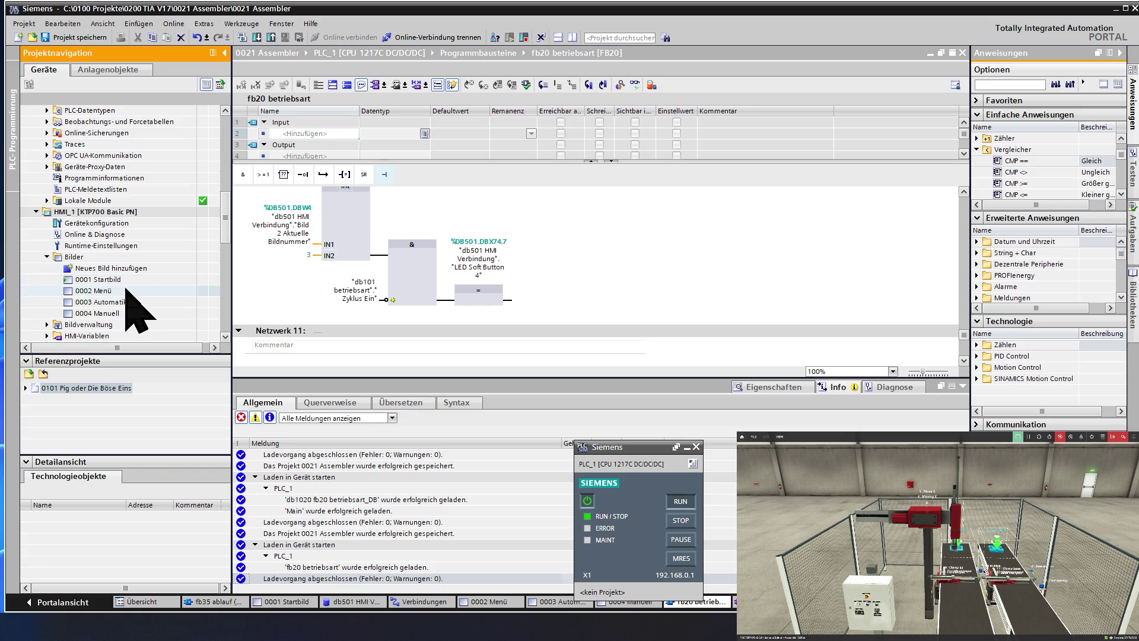
pyautogui.doubleClick(132, 302)
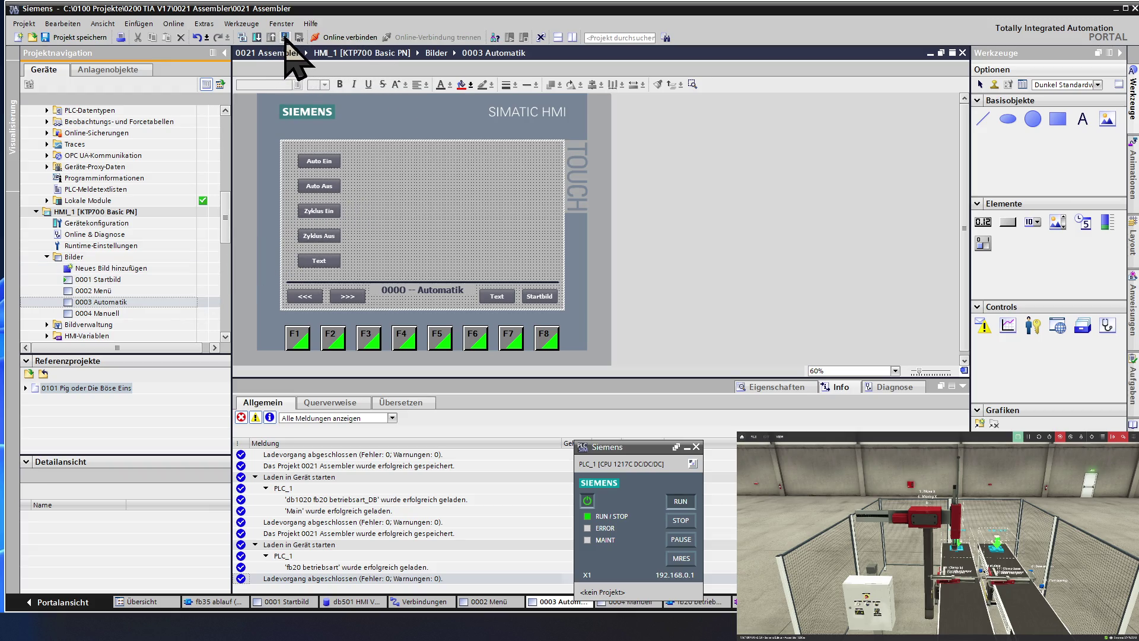
# - Start the HMI runtime simulation and try Zyklus Ein with automatic mode switched off
pyautogui.click(285, 37)
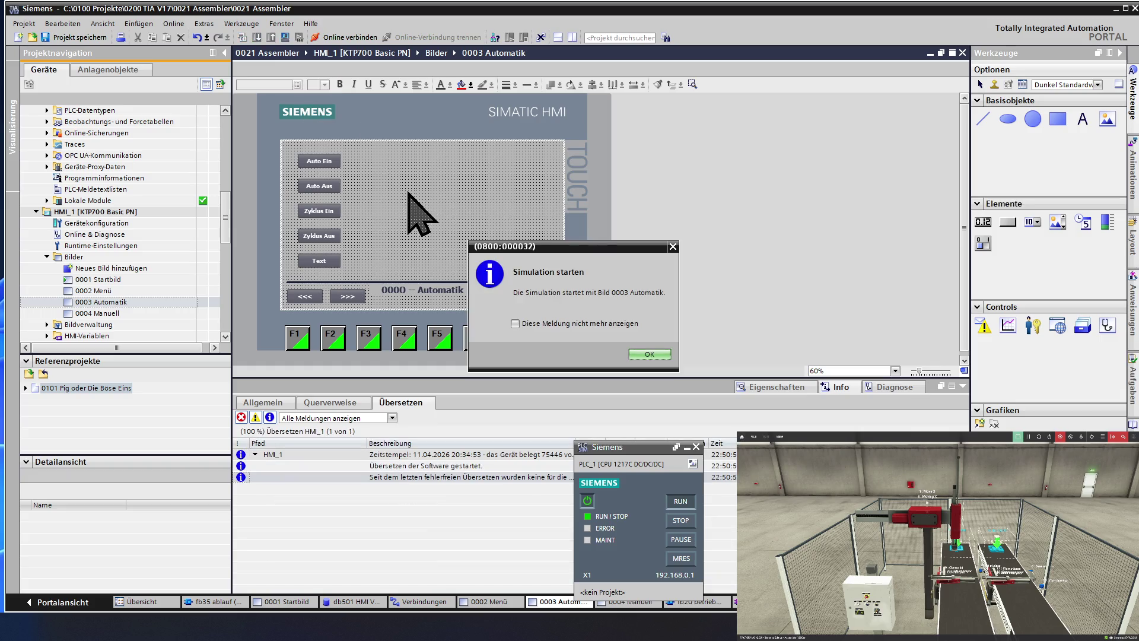
pyautogui.click(649, 354)
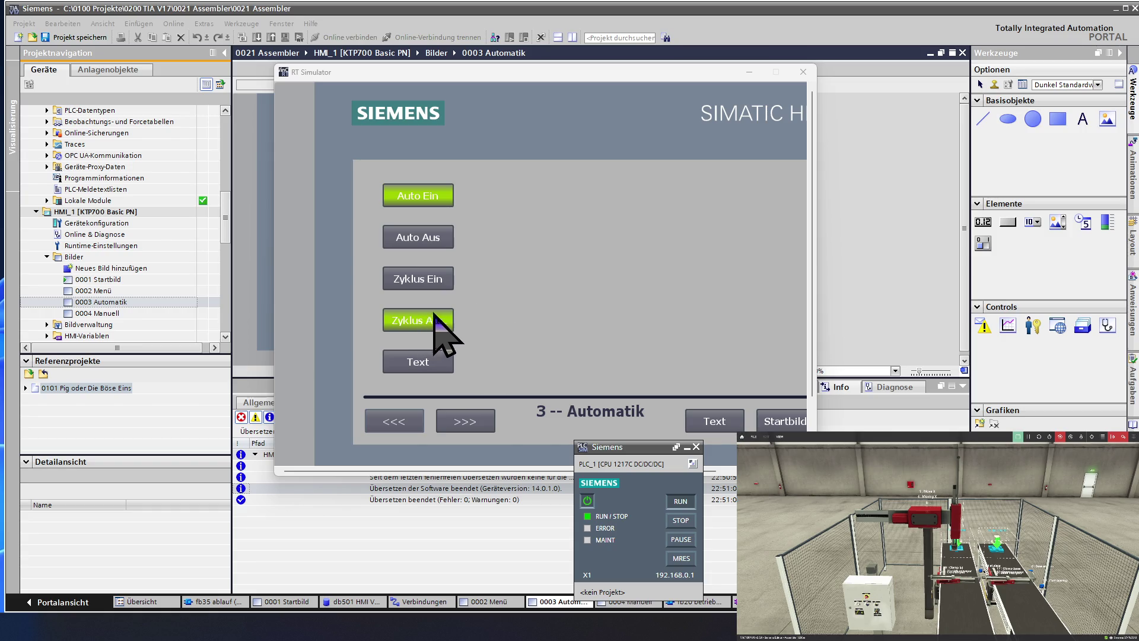
pyautogui.click(431, 240)
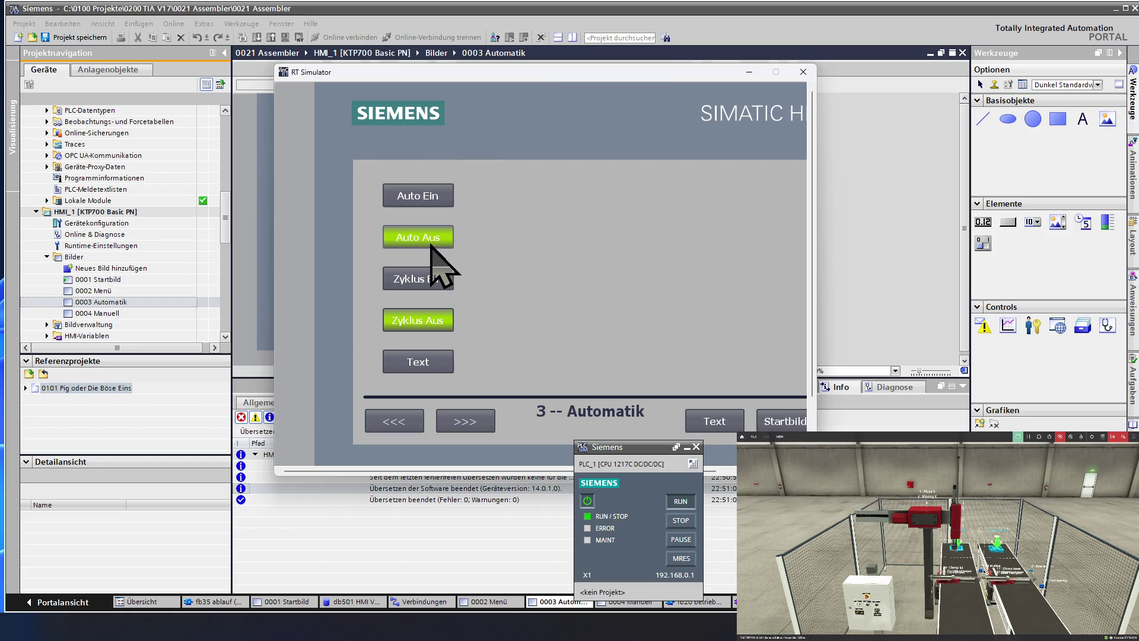
pyautogui.click(439, 284)
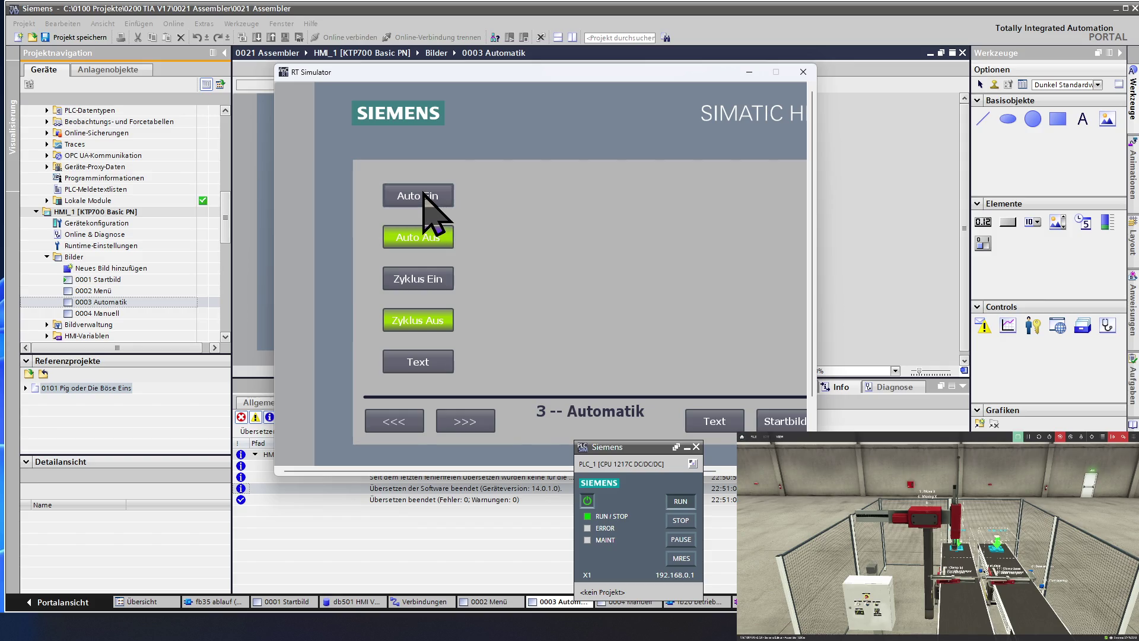
# - Switch Auto Ein, run the cycle with Zyklus Ein and Zyklus Aus, switch Auto off, close the simulator
pyautogui.click(424, 195)
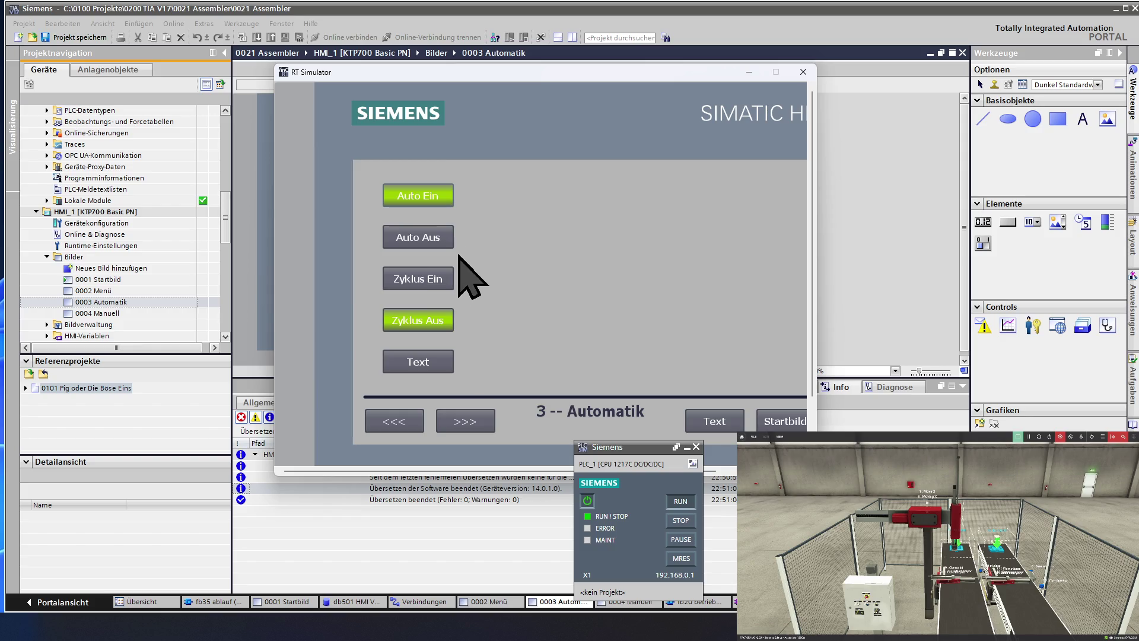
pyautogui.click(433, 278)
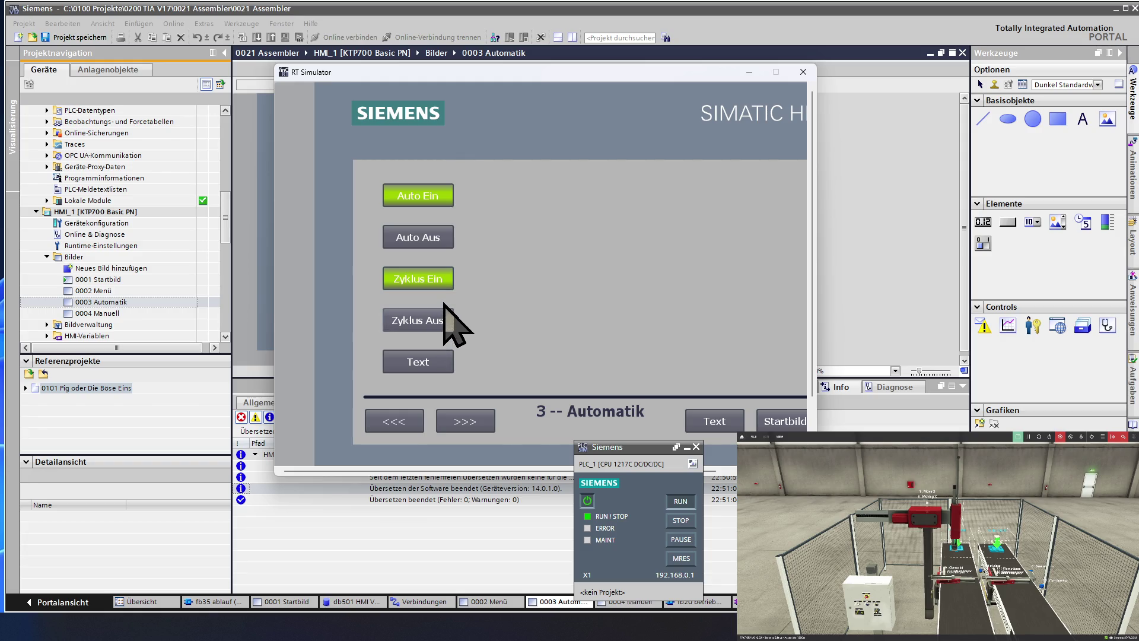
pyautogui.click(430, 325)
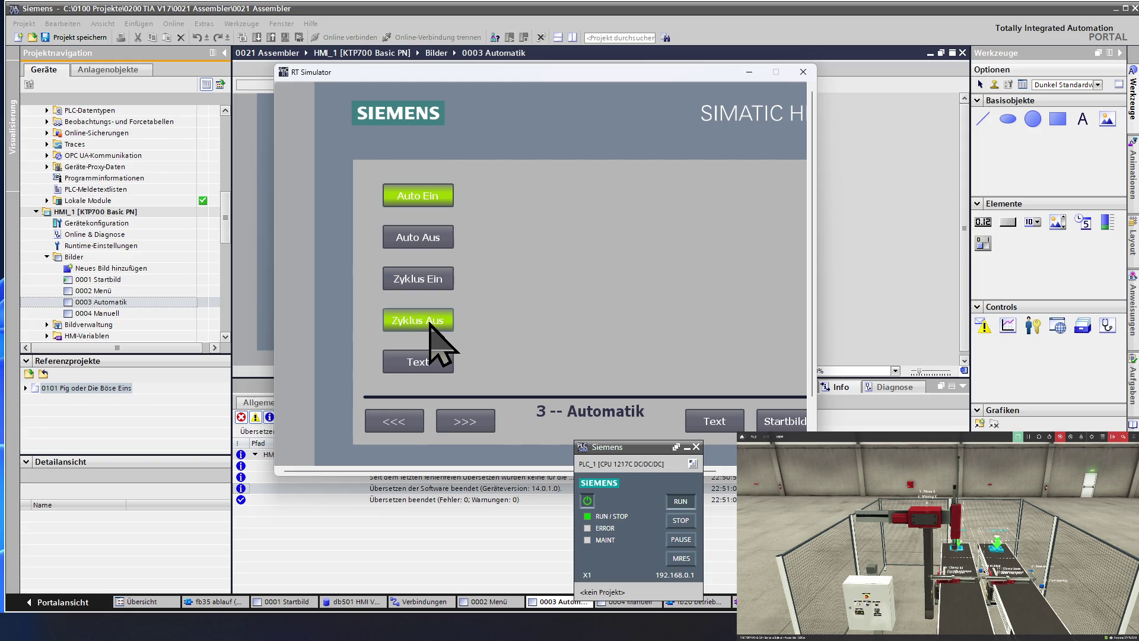
pyautogui.click(429, 242)
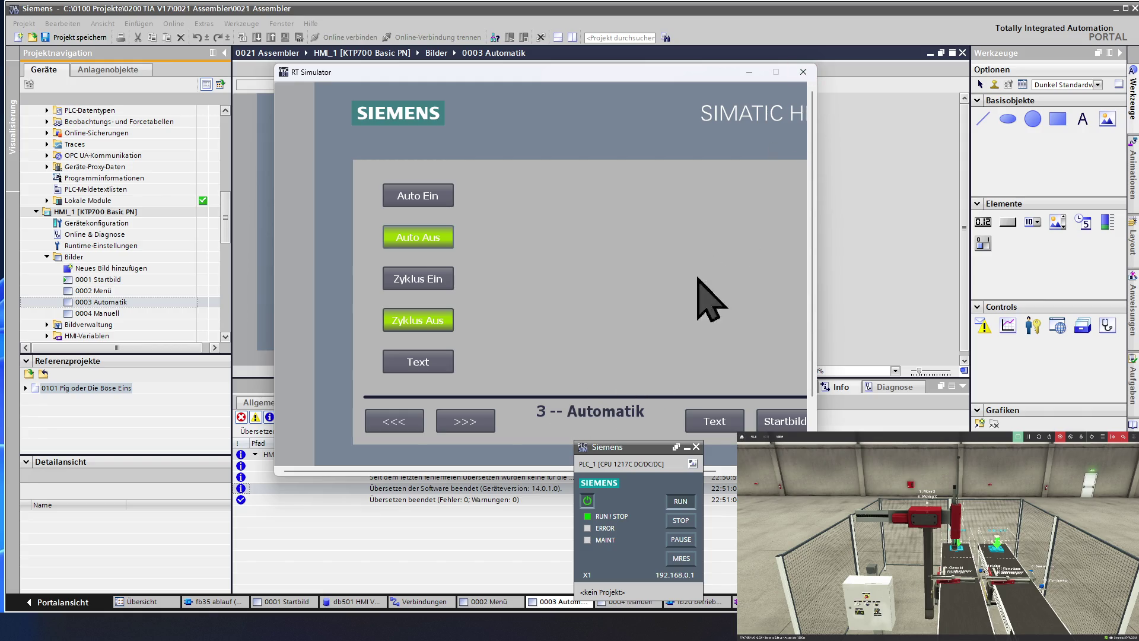
pyautogui.click(804, 72)
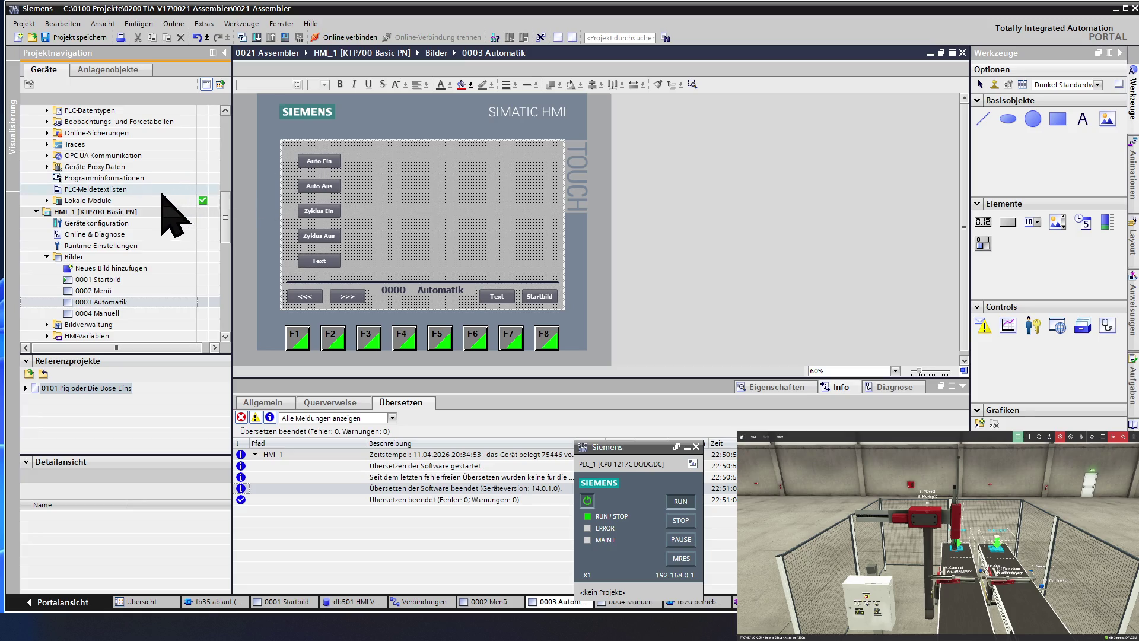
# - Open 0001 Startbild and select the orange, green, red and empty status squares in turn
pyautogui.doubleClick(118, 279)
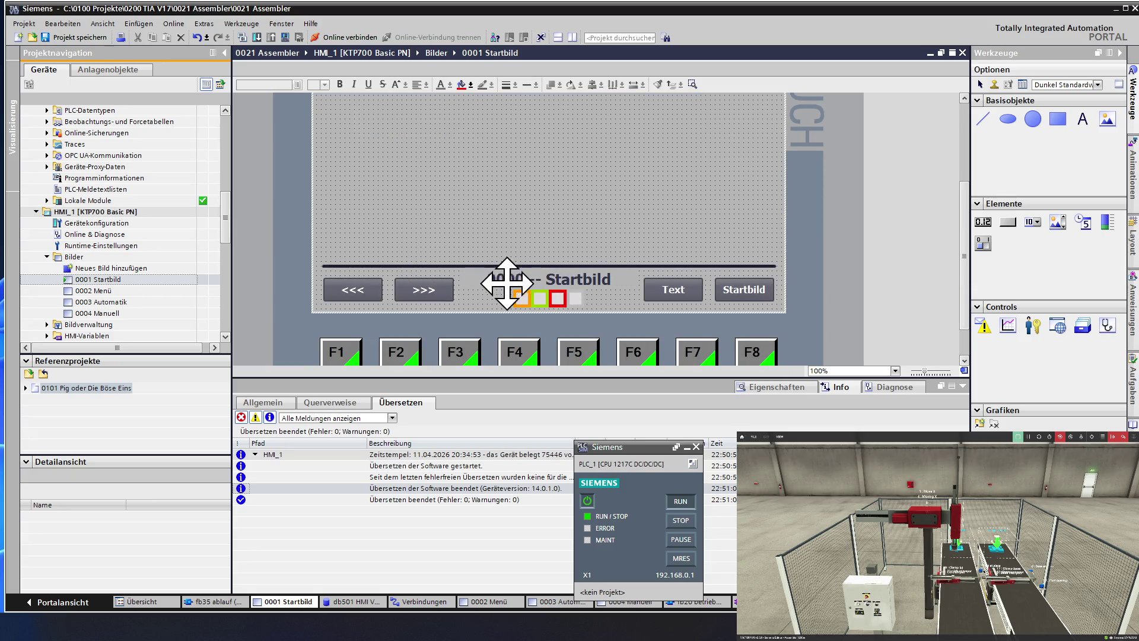
pyautogui.click(519, 299)
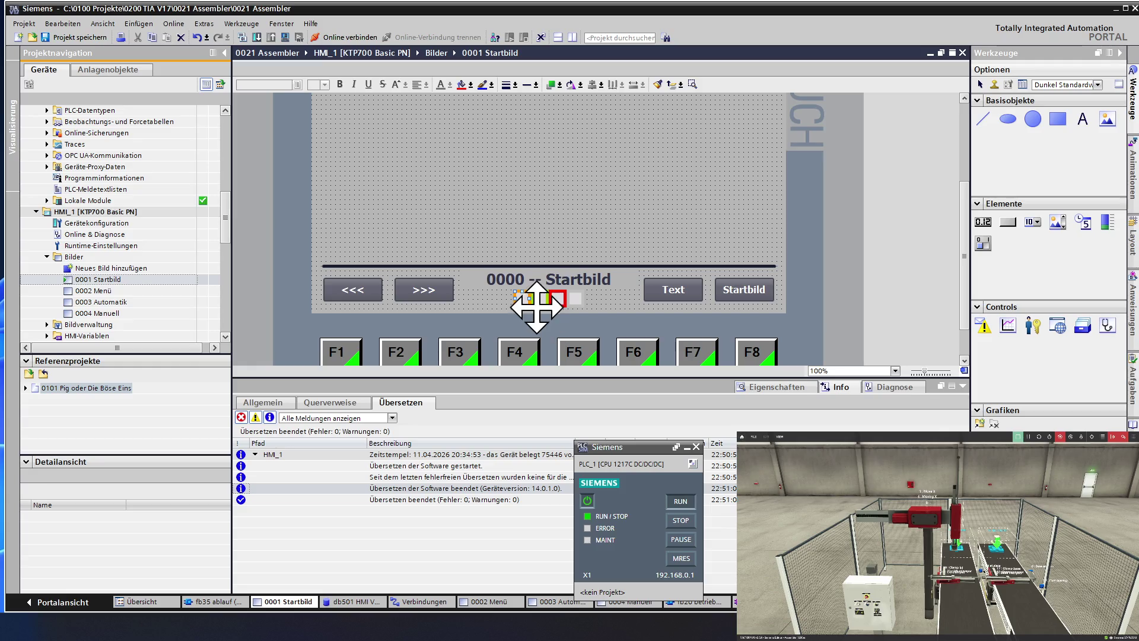
pyautogui.click(539, 298)
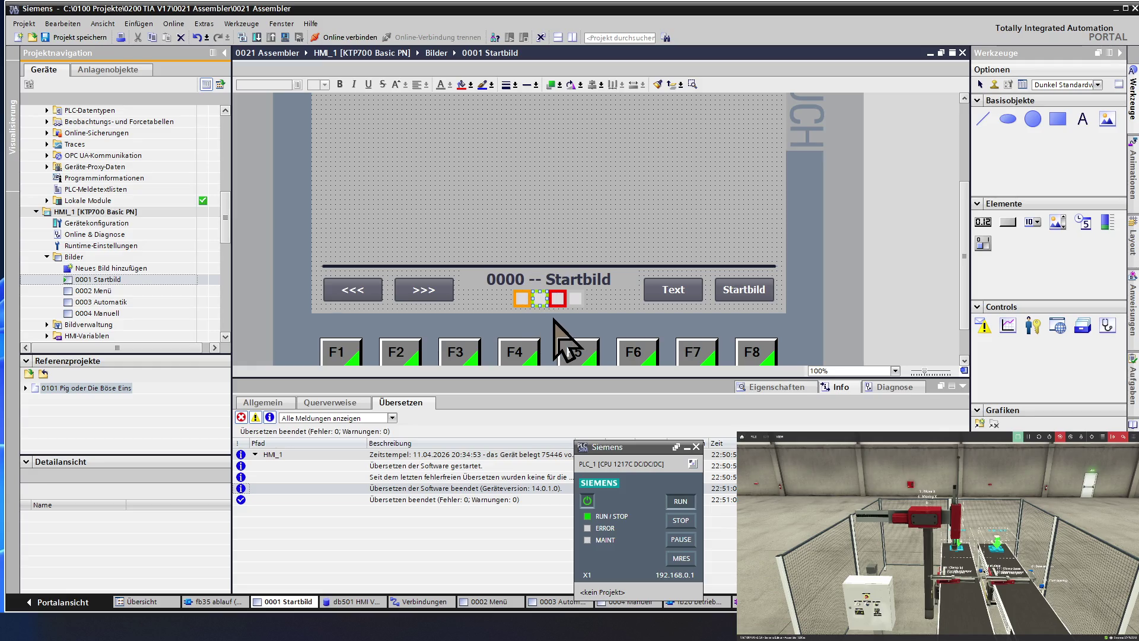
pyautogui.click(557, 298)
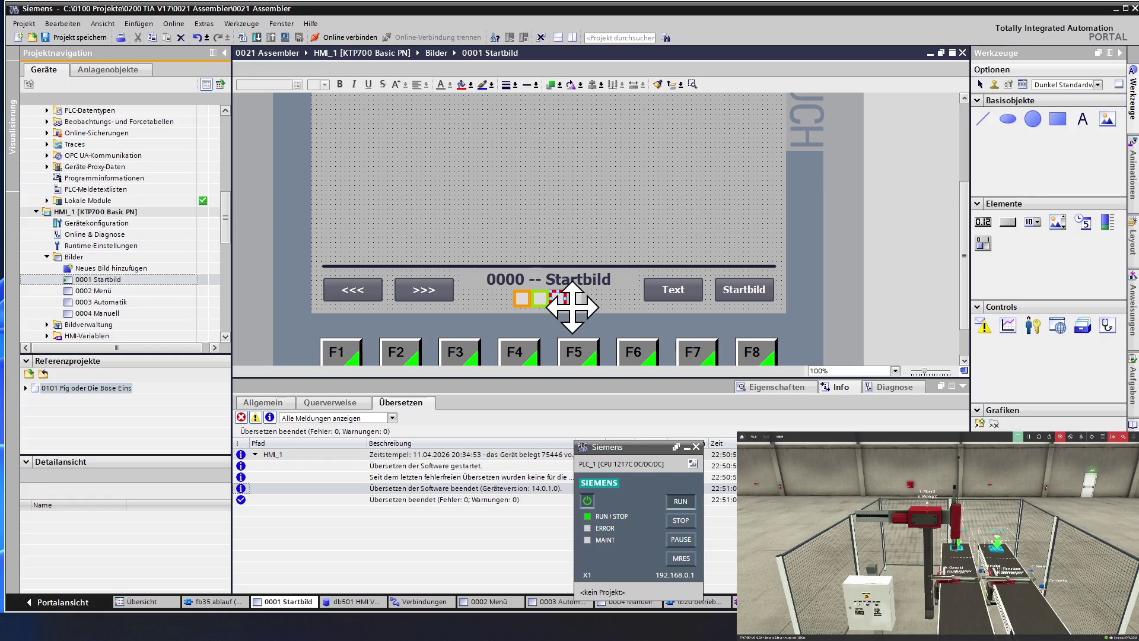
pyautogui.click(575, 298)
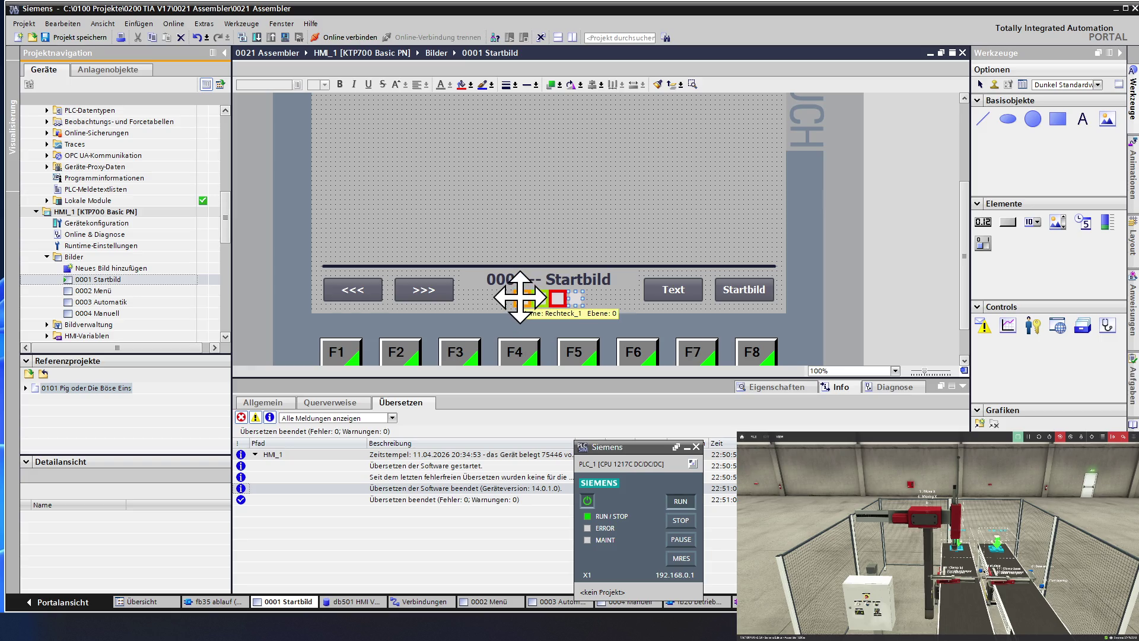
pyautogui.click(520, 297)
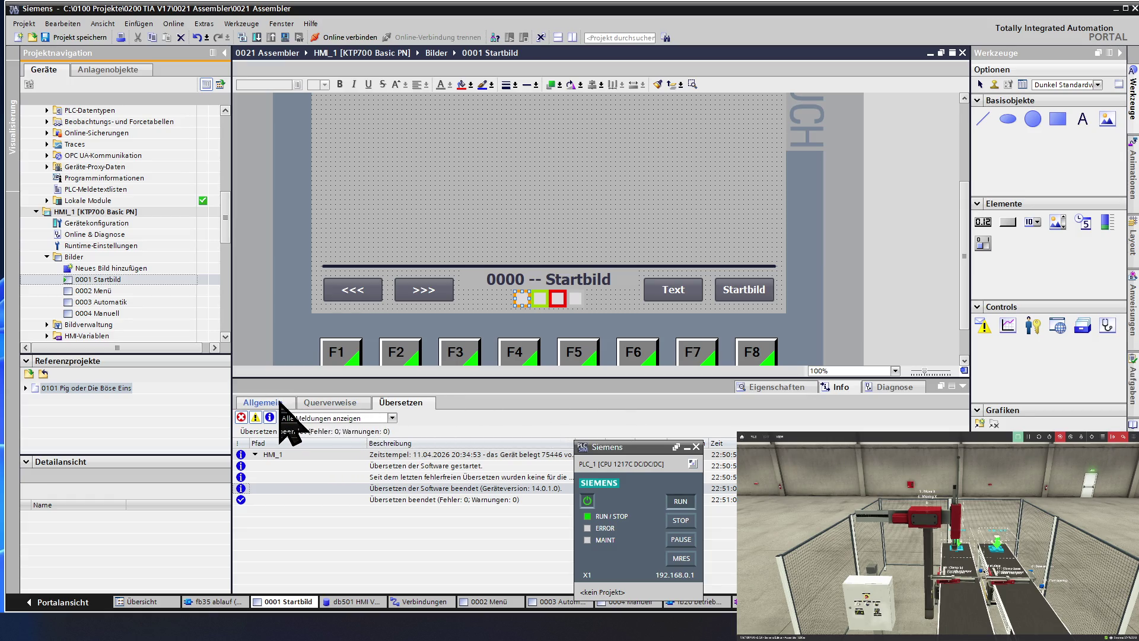
# - Show Rechteck_1's colour animation on db101 betriebsart_ML Manuell Ein with ranges 0 and 1
pyautogui.click(752, 386)
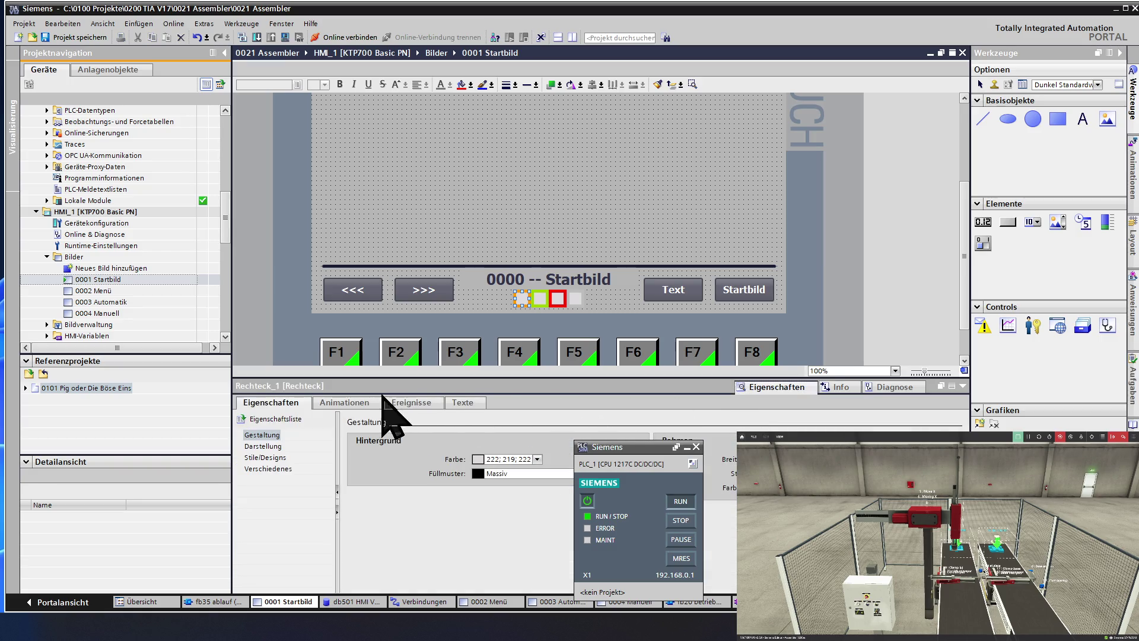
pyautogui.click(343, 403)
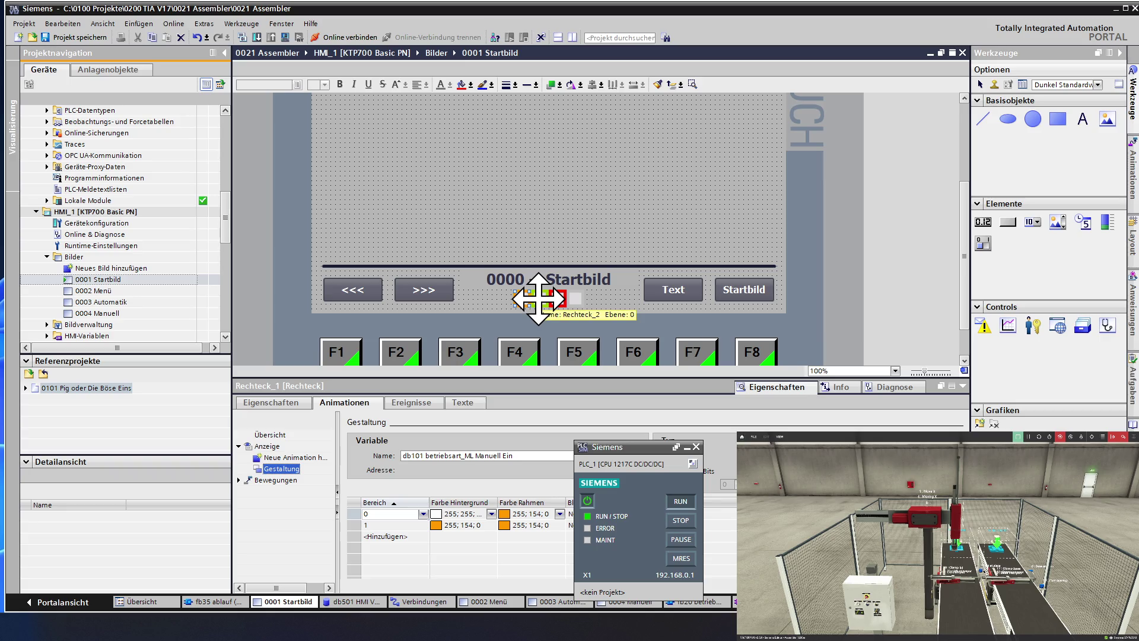
pyautogui.keyDown('ctrl'); pyautogui.click(538, 298); pyautogui.keyUp('ctrl')
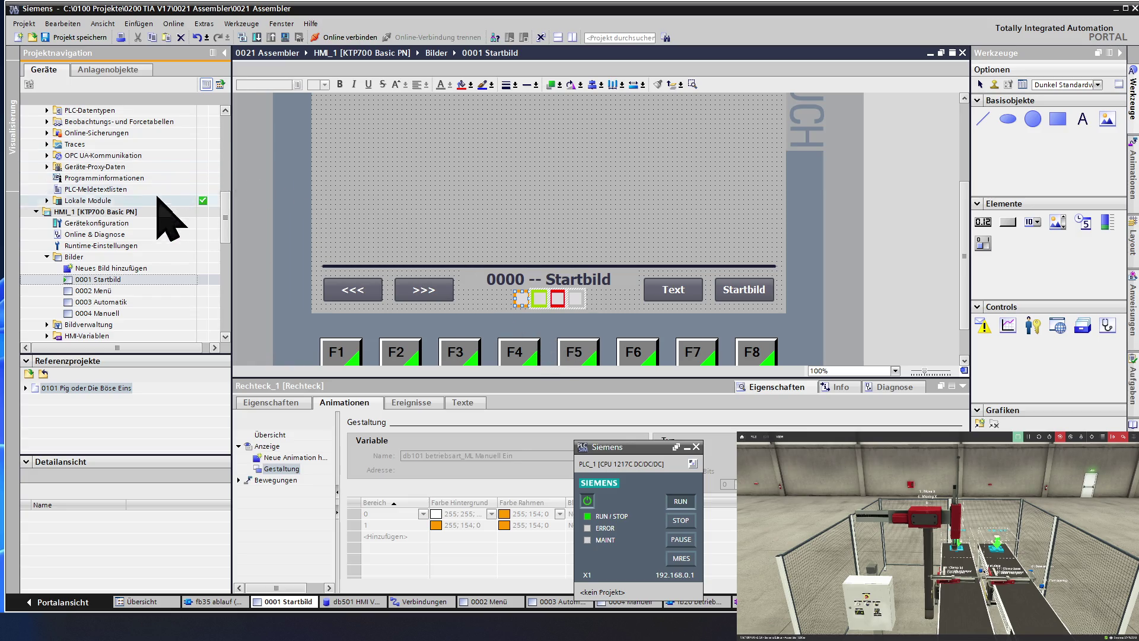
# - Paste the copied navigation elements onto screen 0003 Automatik
pyautogui.doubleClick(126, 300)
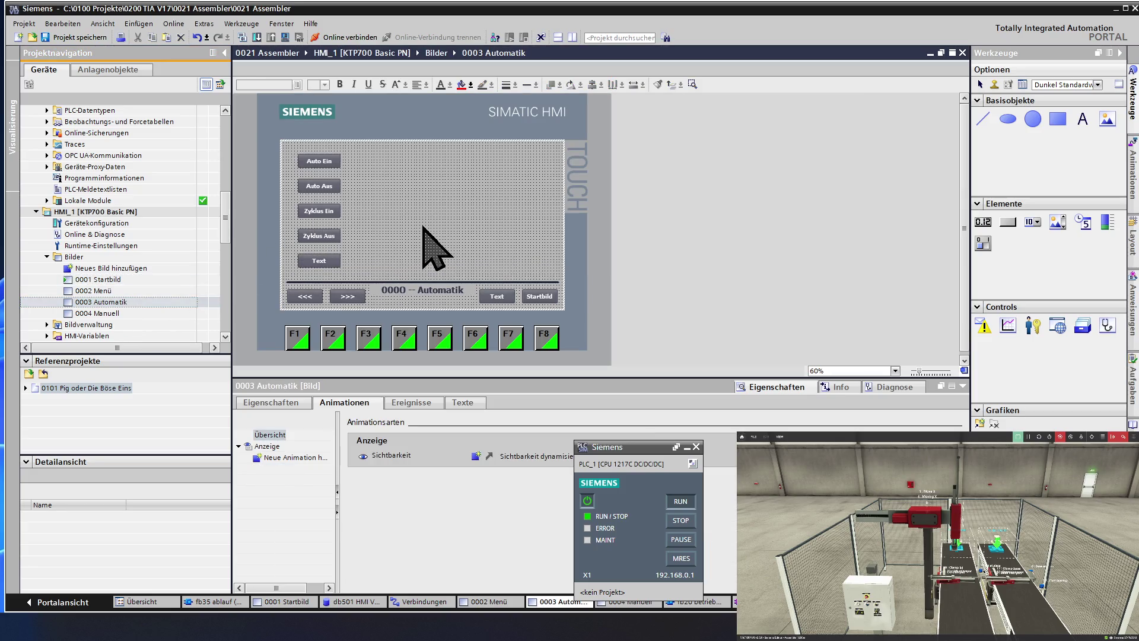
pyautogui.rightClick(422, 227)
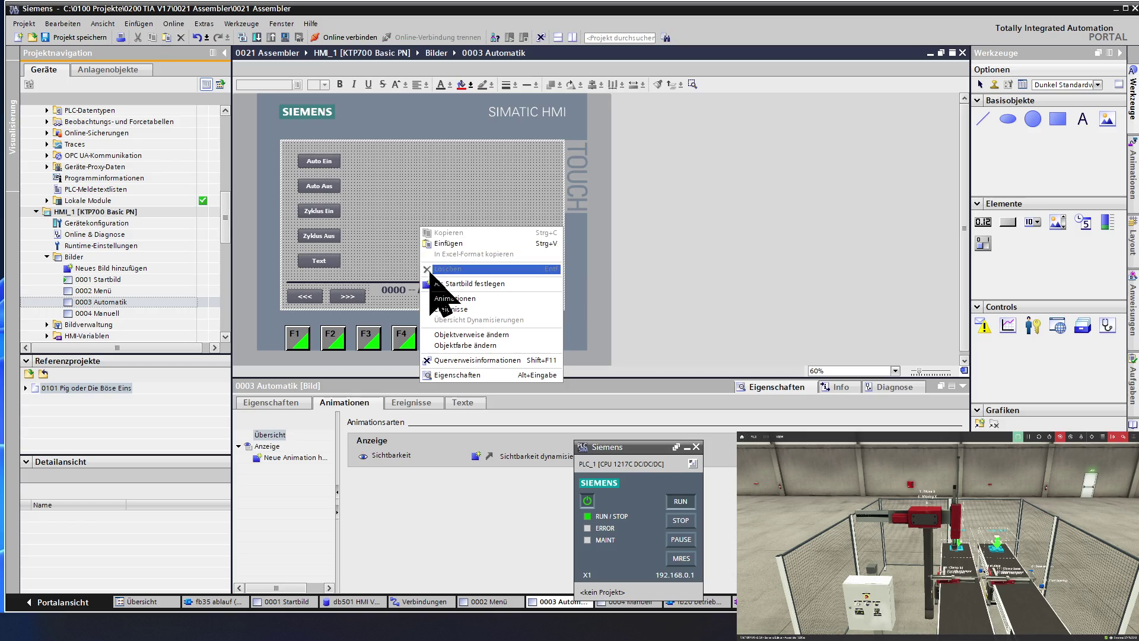
pyautogui.click(445, 243)
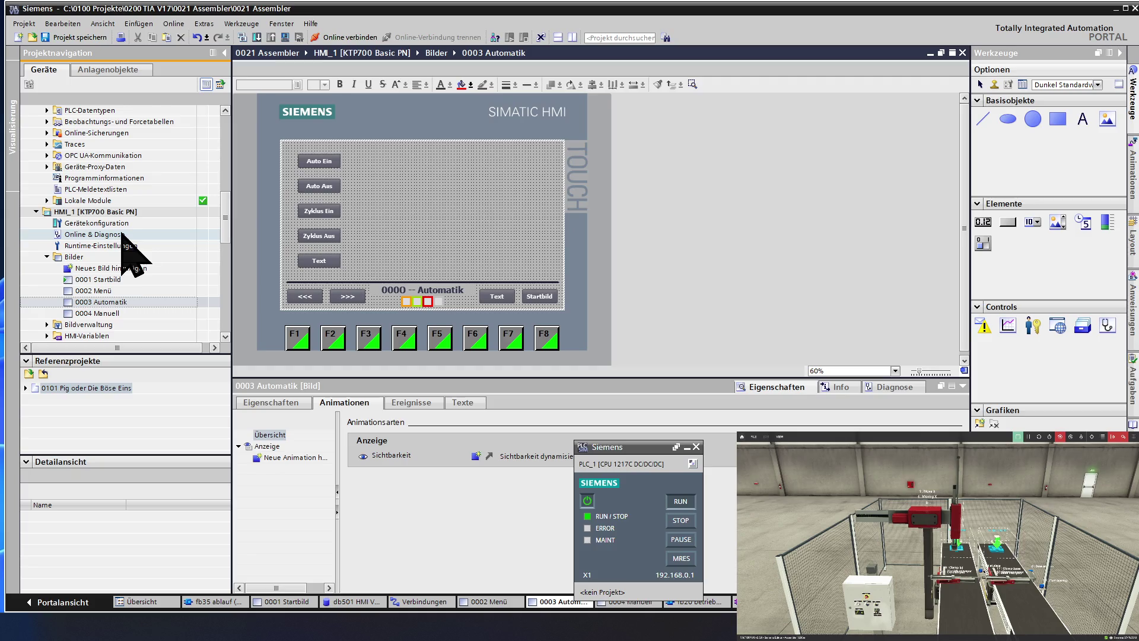
# - Open screen 0004 Manuell and paste the navigation elements onto it
pyautogui.click(115, 313)
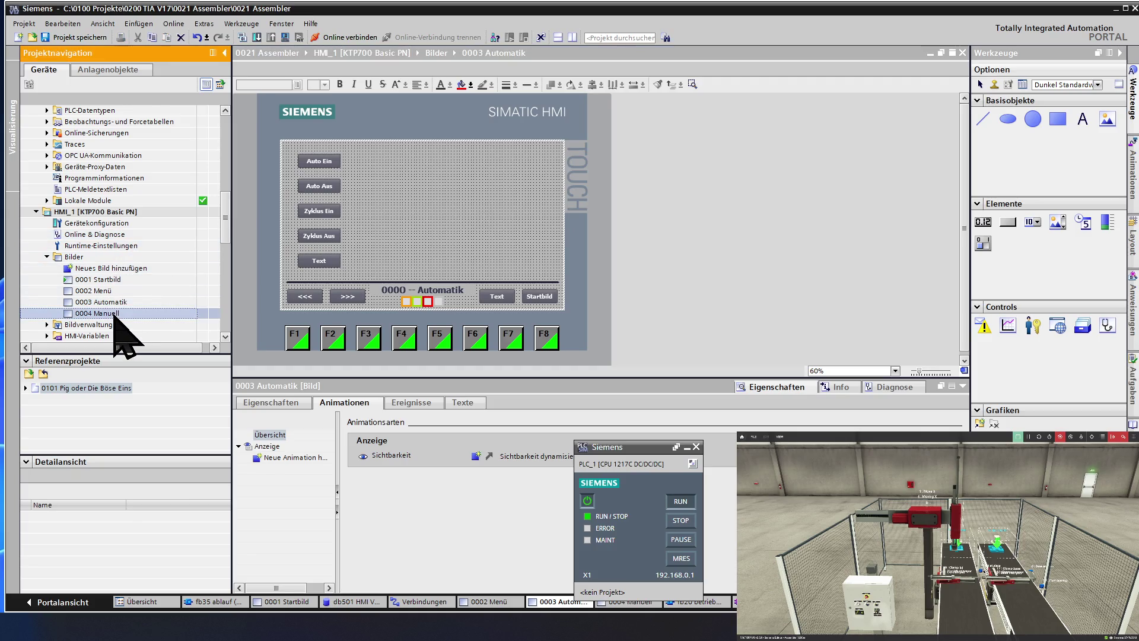
pyautogui.doubleClick(114, 313)
pyautogui.rightClick(415, 228)
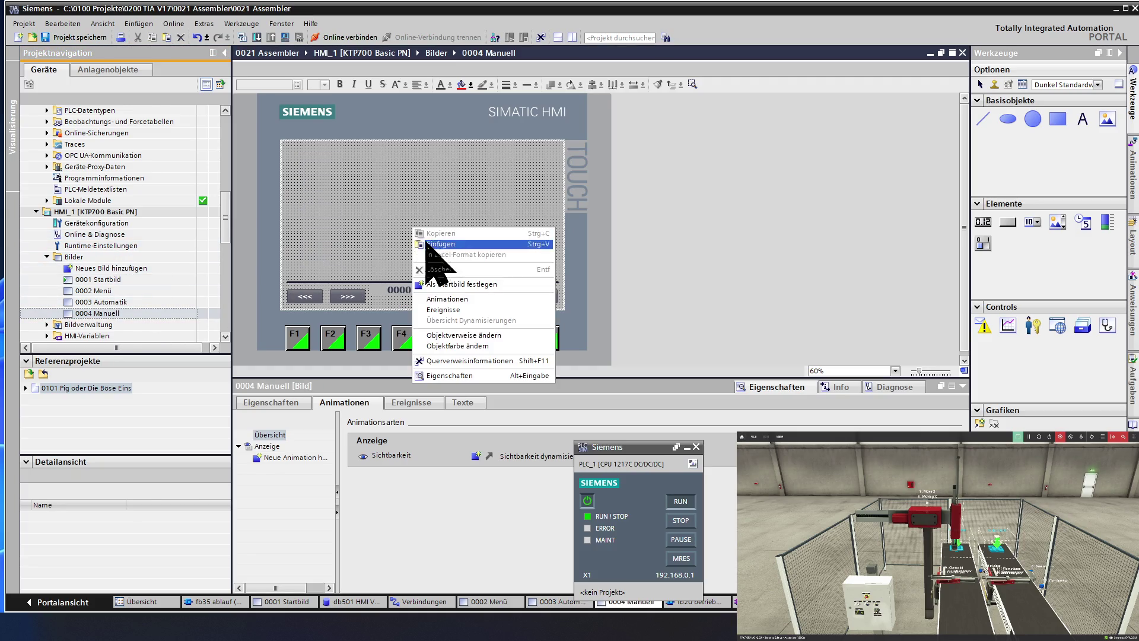
pyautogui.click(436, 253)
pyautogui.click(429, 224)
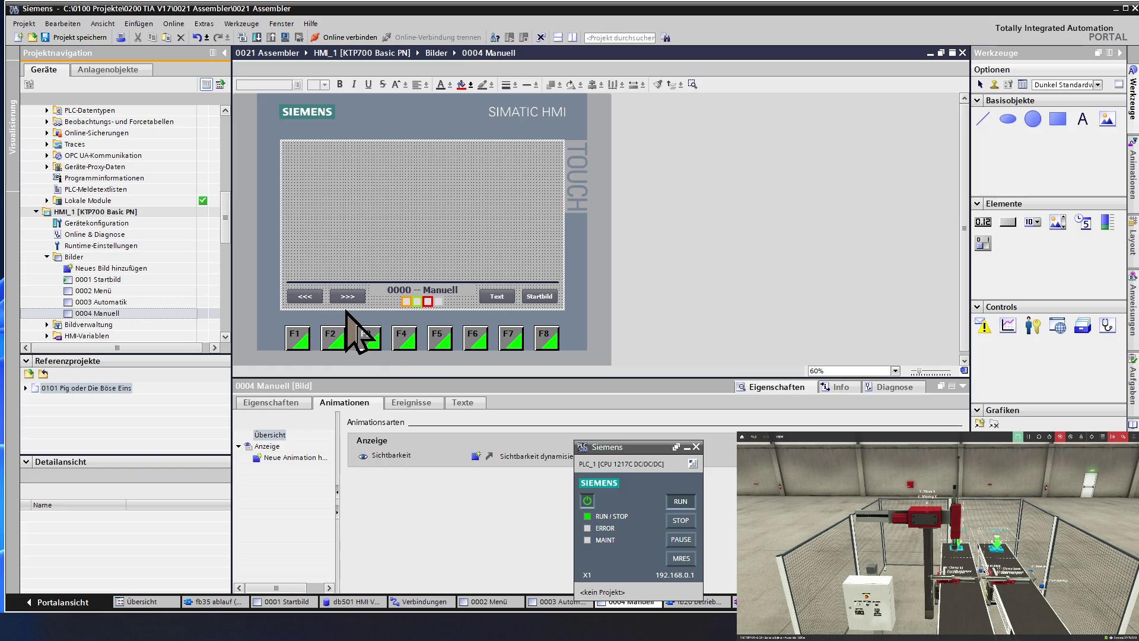
# - Relabel the Text button to Menü and show the Startbild button's events
pyautogui.click(492, 293)
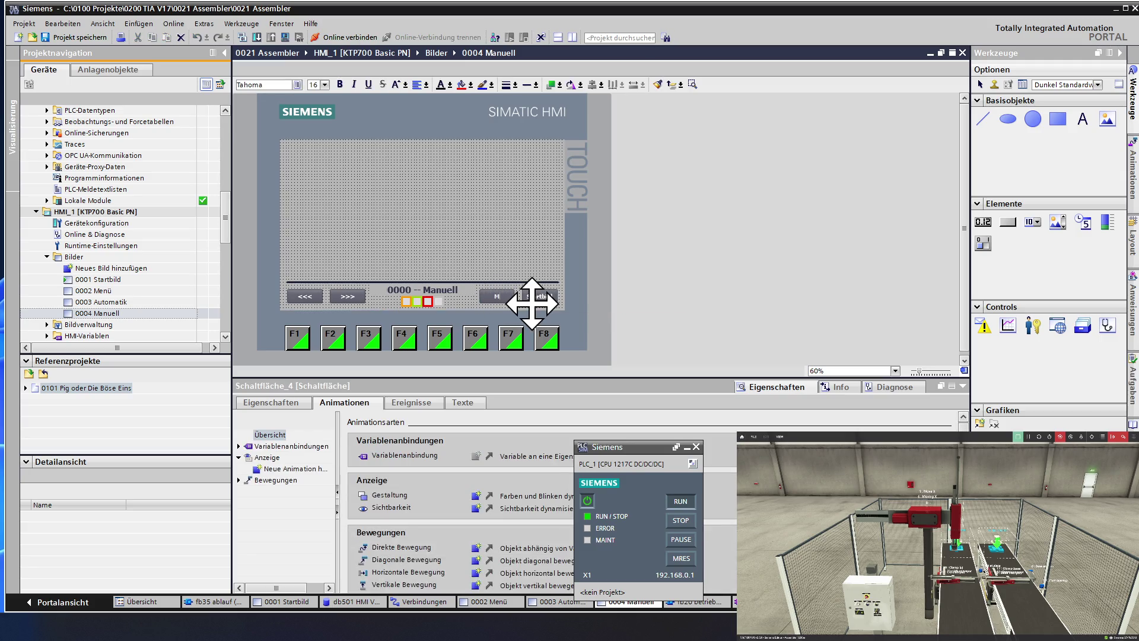
pyautogui.write('enü')
pyautogui.click(498, 265)
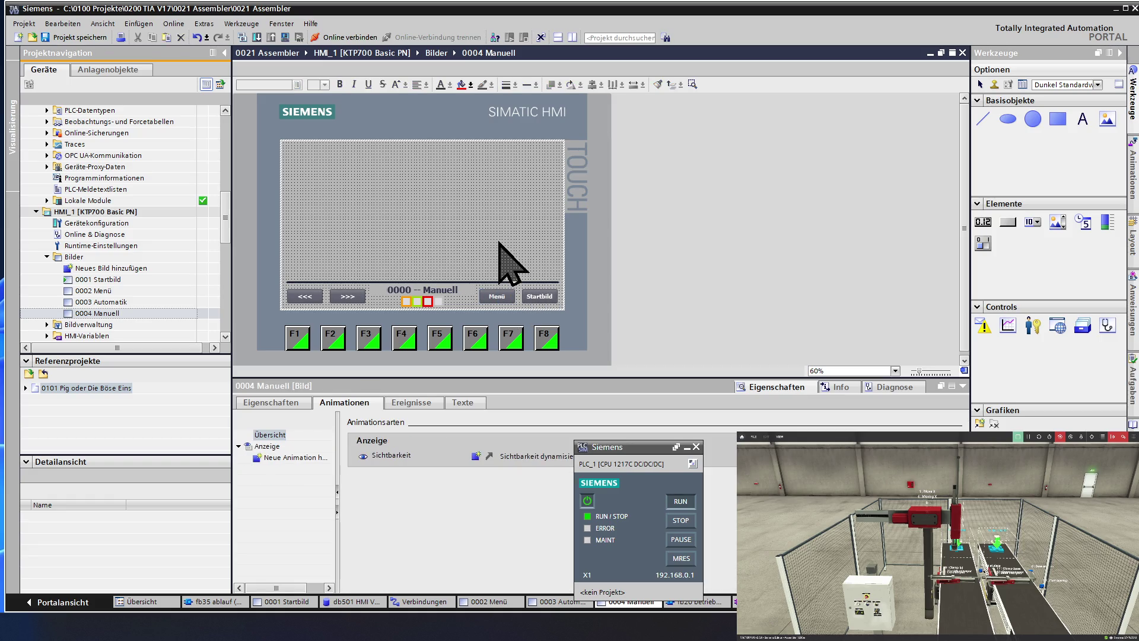
pyautogui.click(535, 297)
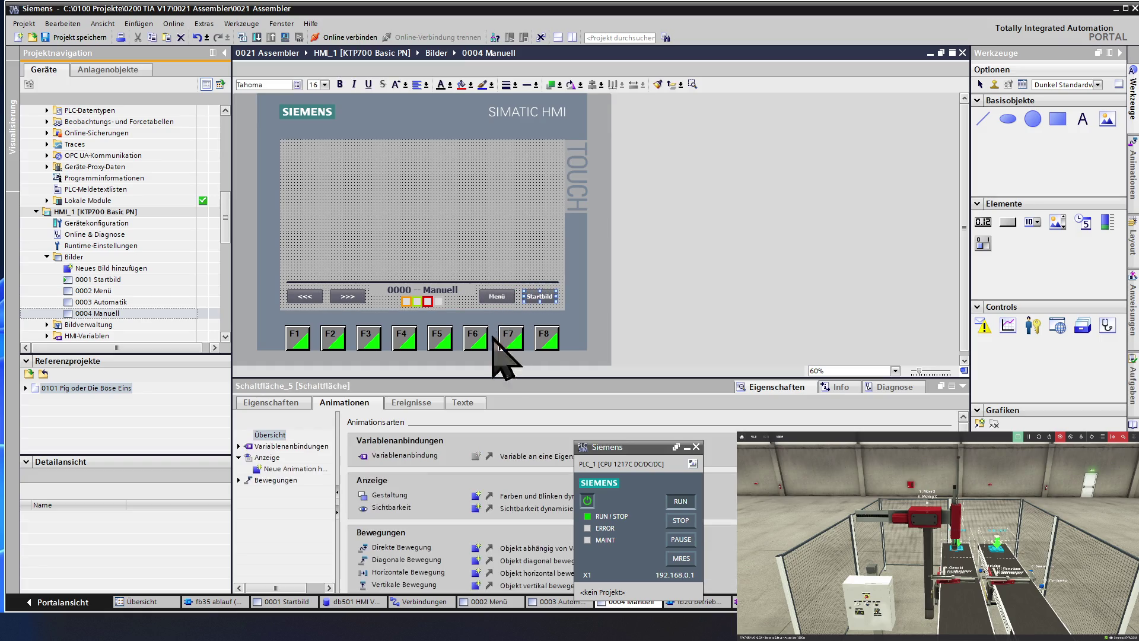
pyautogui.click(410, 402)
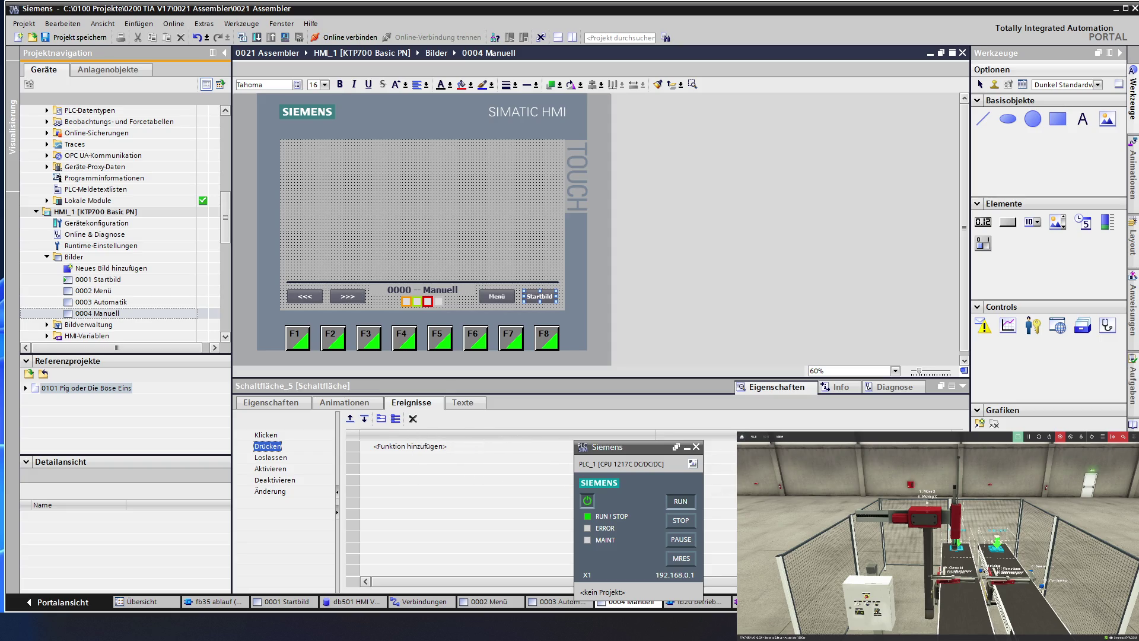
# - Inspect the >>> and <<< buttons' press events and copy the <<< button's AktiviereBild function
pyautogui.click(409, 446)
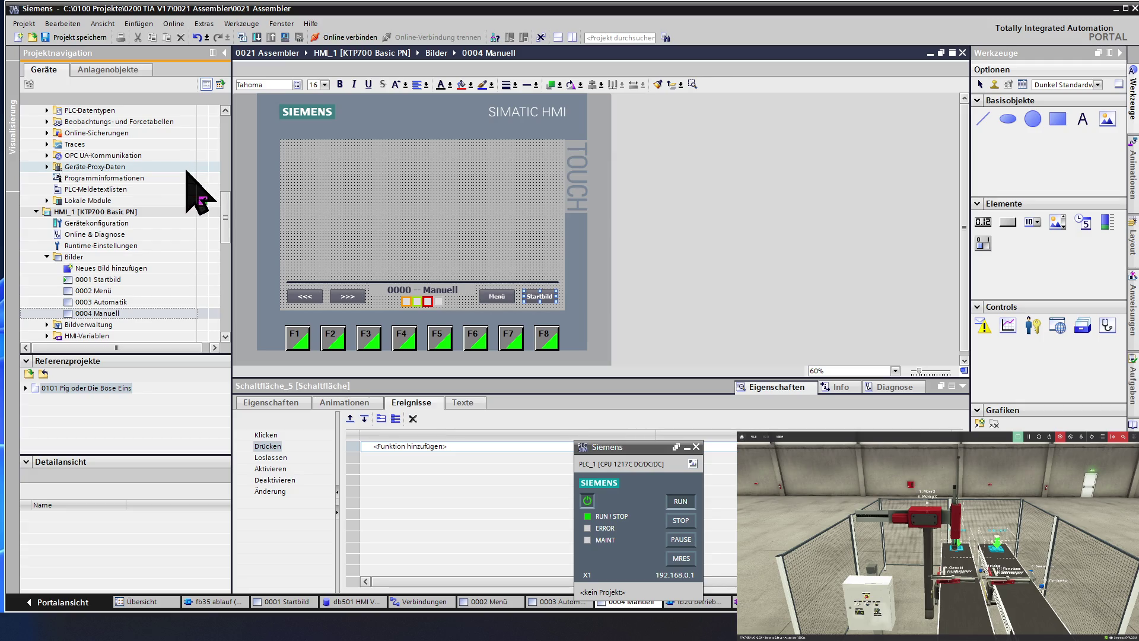
pyautogui.click(339, 294)
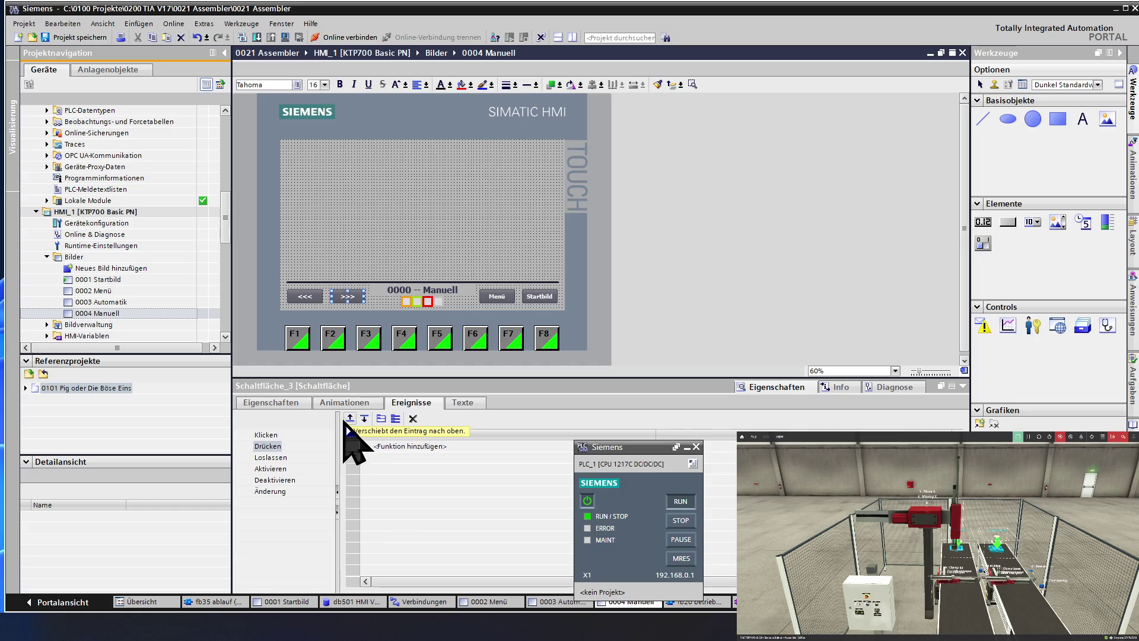
pyautogui.click(303, 295)
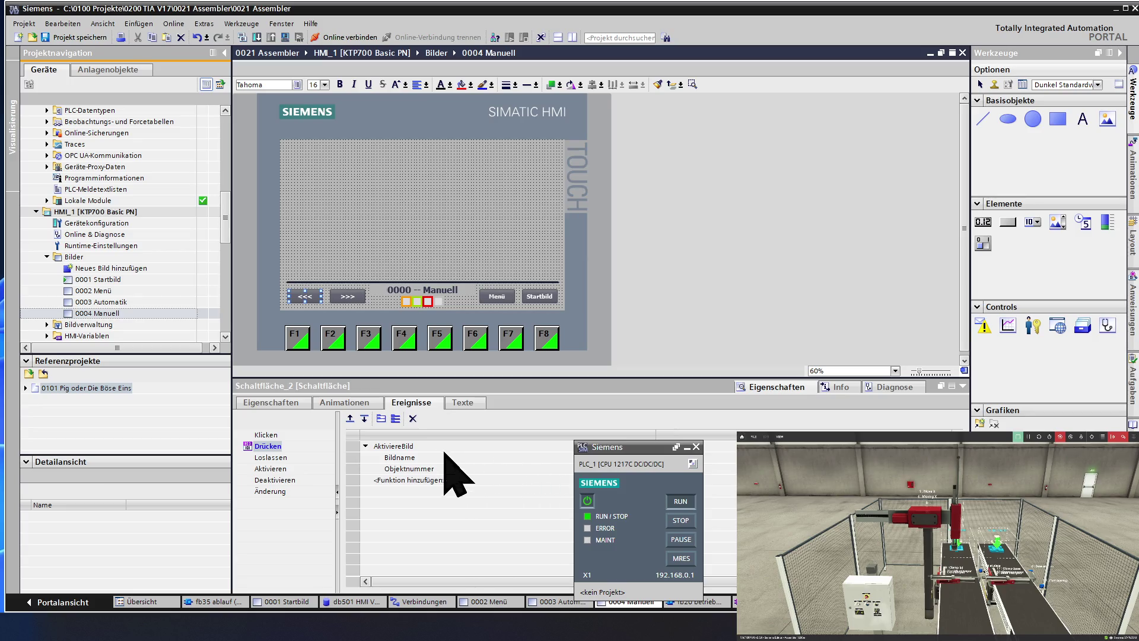
pyautogui.click(356, 447)
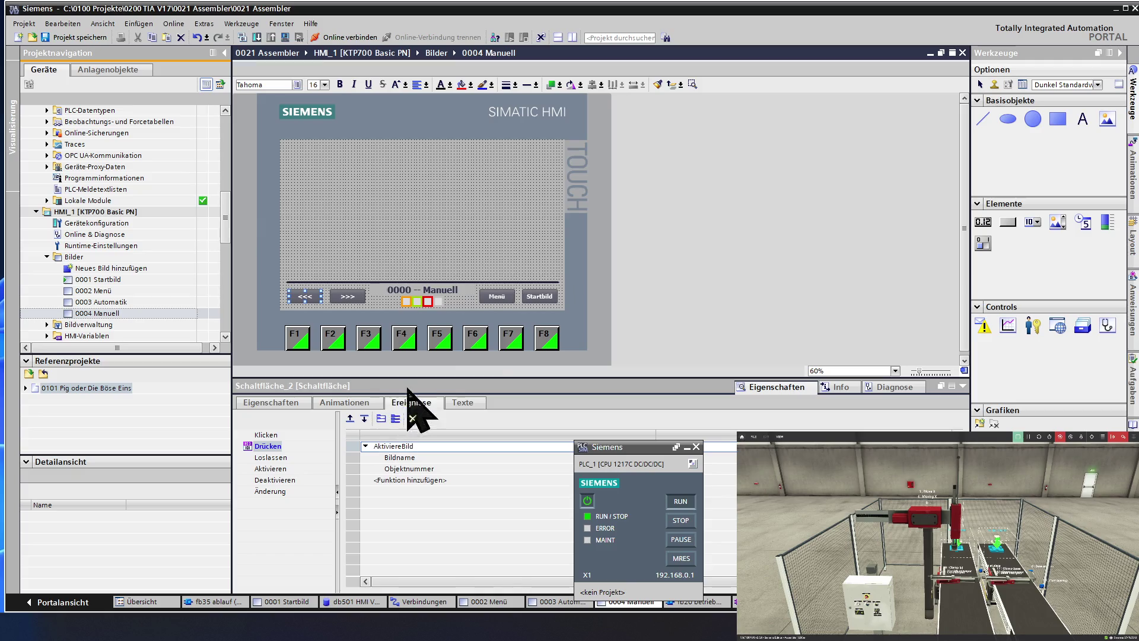
# - Paste AktiviereBild into the Menü button's Drücken event with Bildname 0002 Menü
pyautogui.click(547, 295)
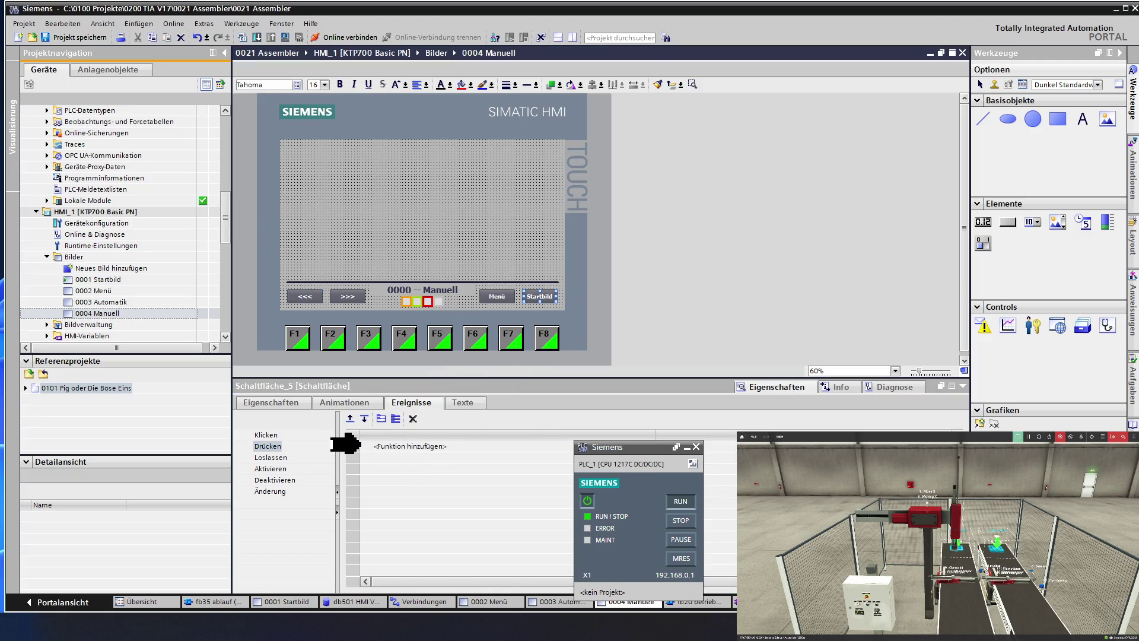
pyautogui.click(356, 446)
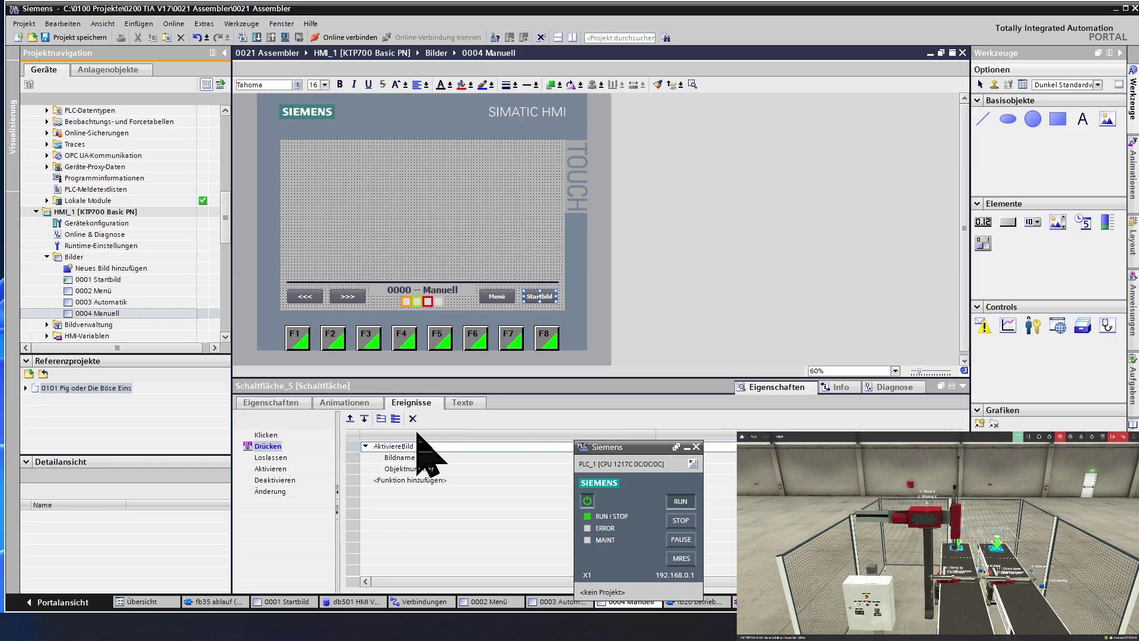
pyautogui.click(484, 296)
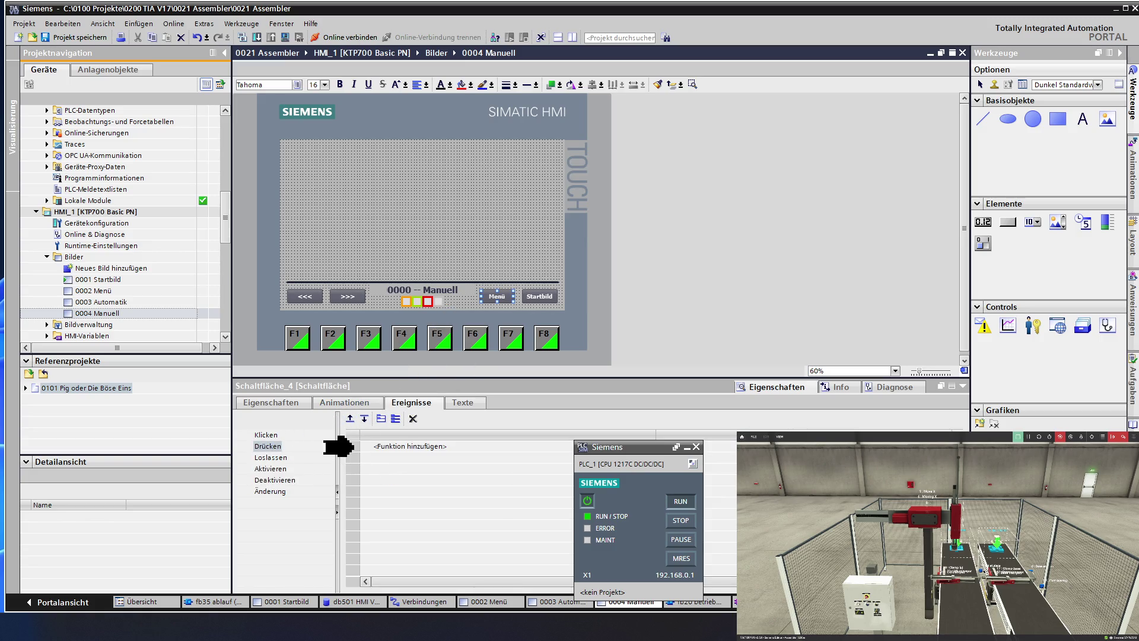
pyautogui.hotkey('ctrl', 'v')
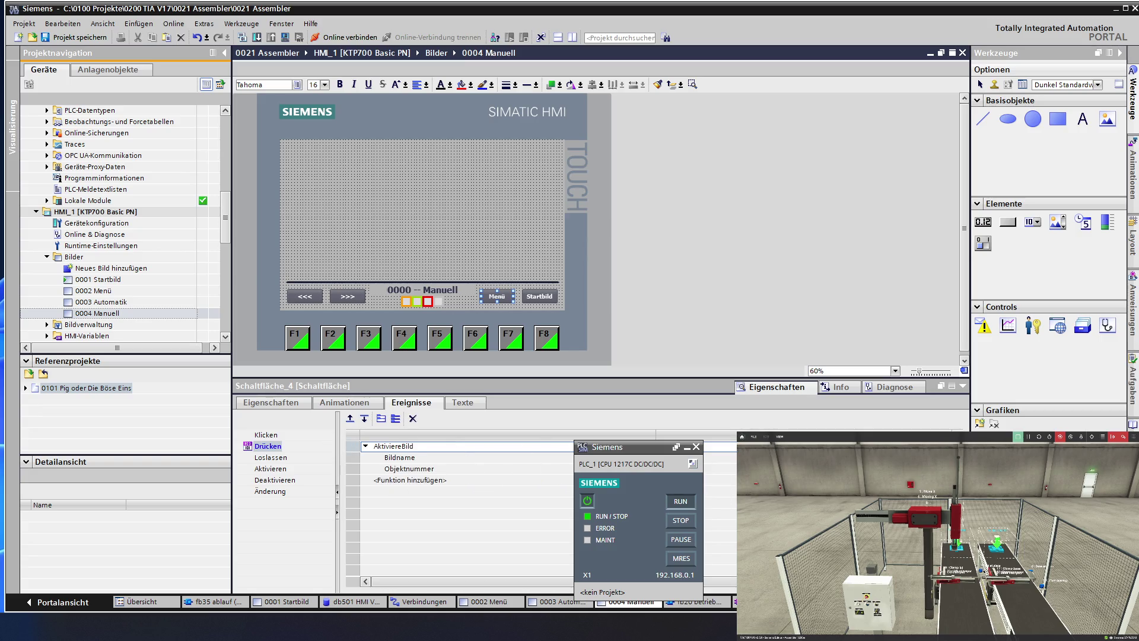
pyautogui.click(353, 457)
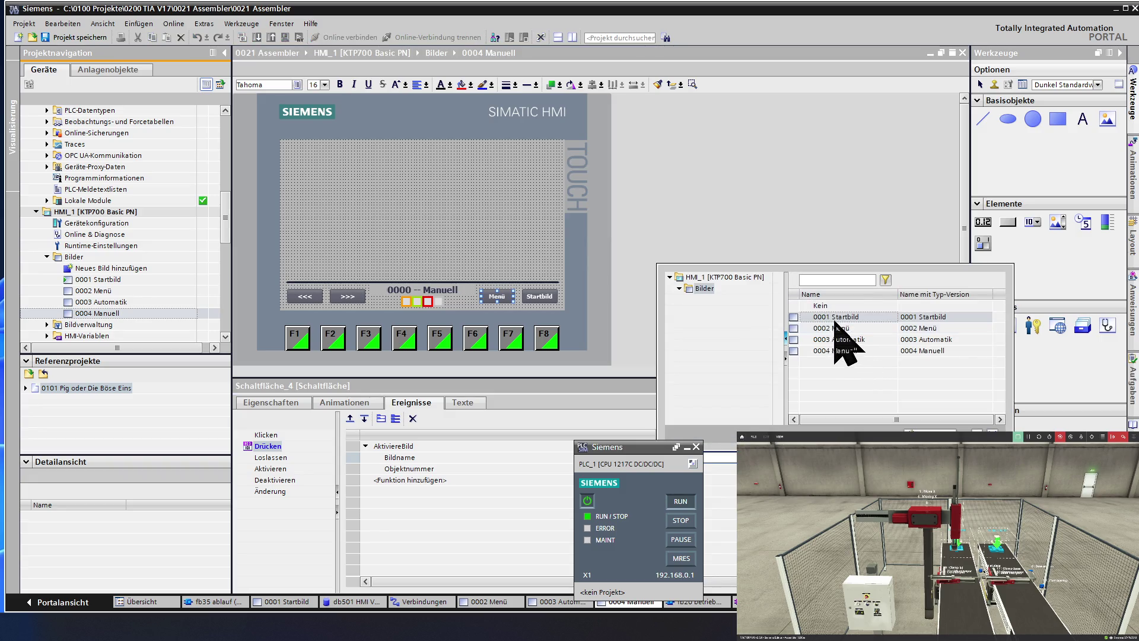
pyautogui.click(859, 330)
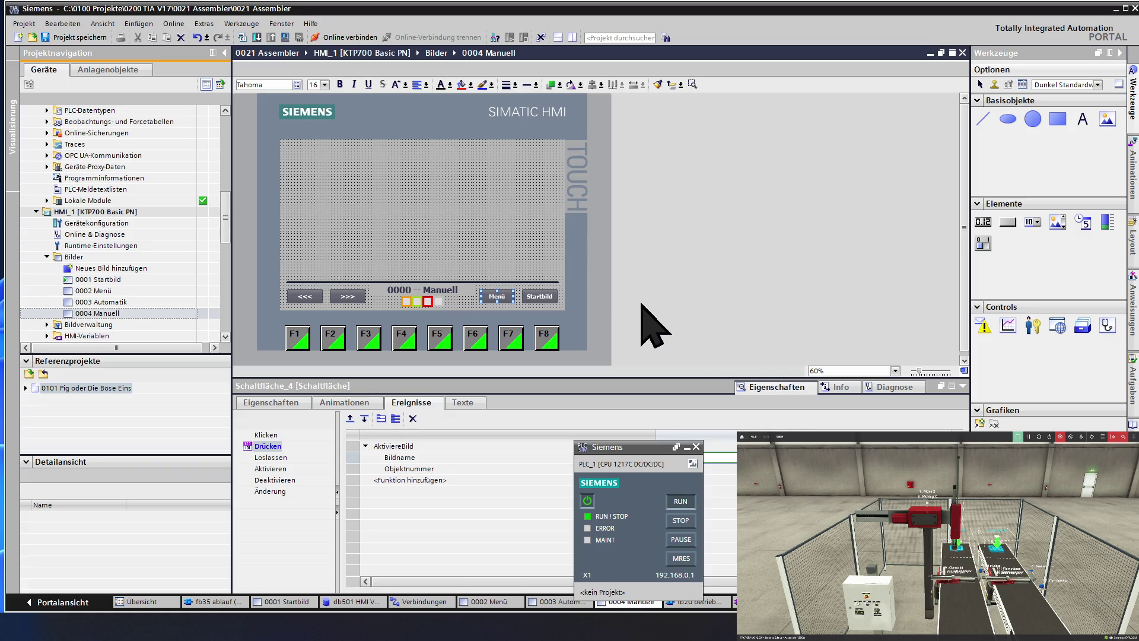
pyautogui.click(502, 250)
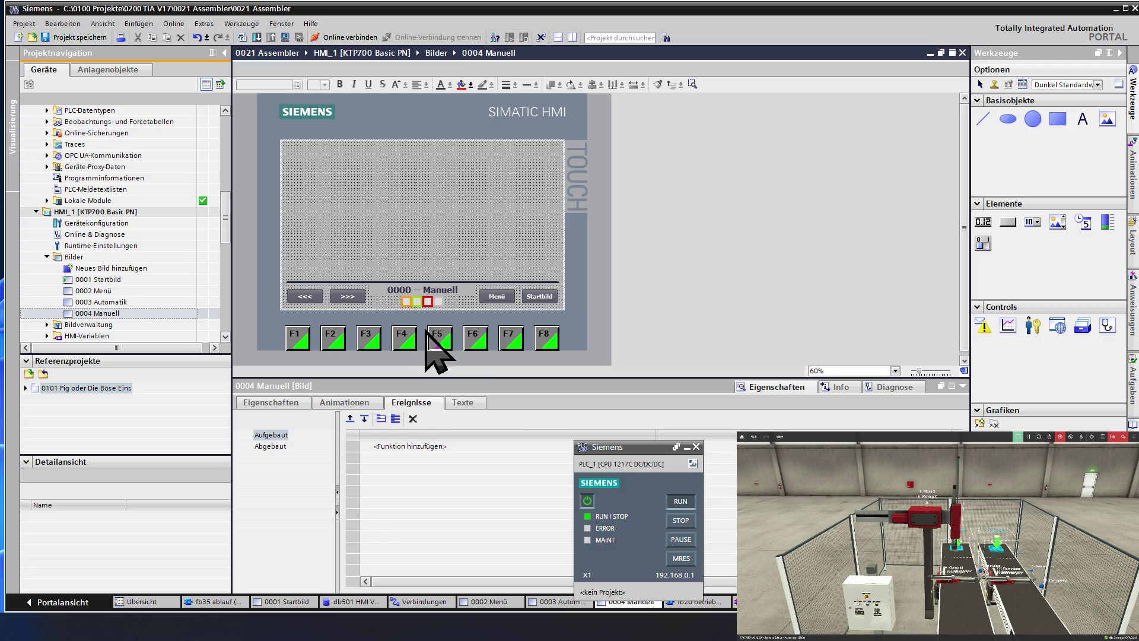
# - Delete AktiviereBild from the <<< button's Drücken event, then reopen 0003 Automatik
pyautogui.click(345, 293)
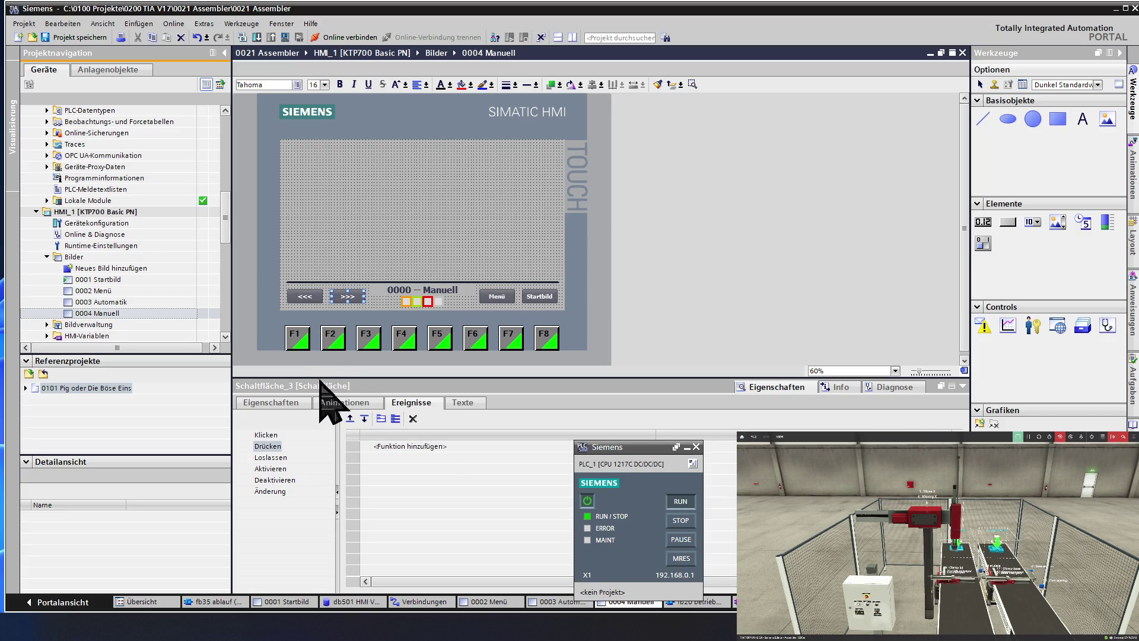
pyautogui.click(302, 298)
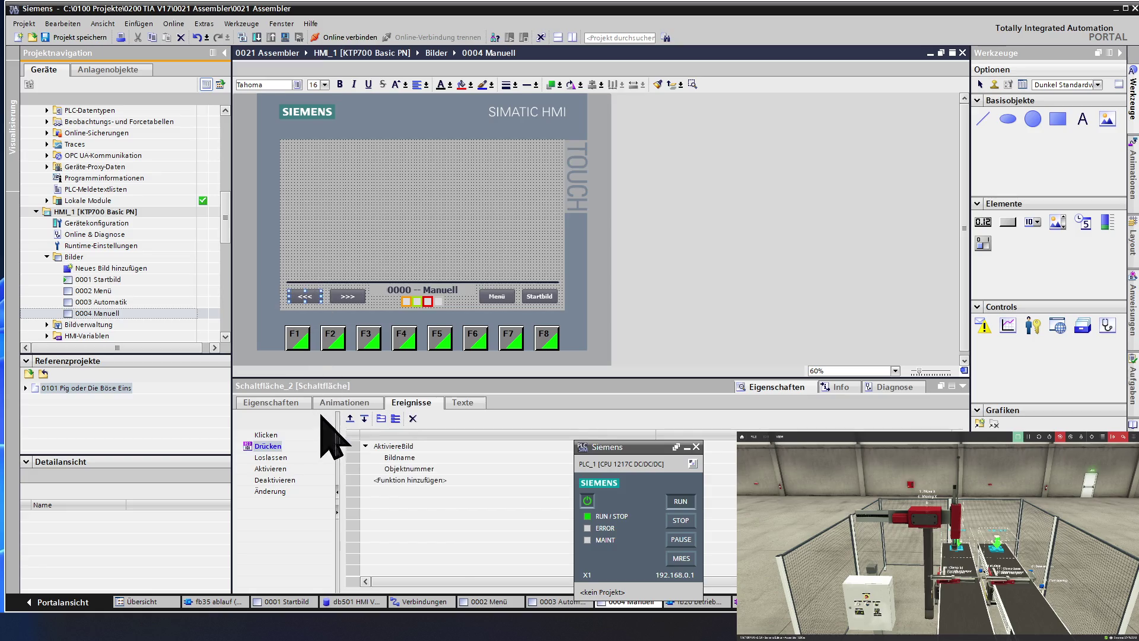
pyautogui.click(353, 444)
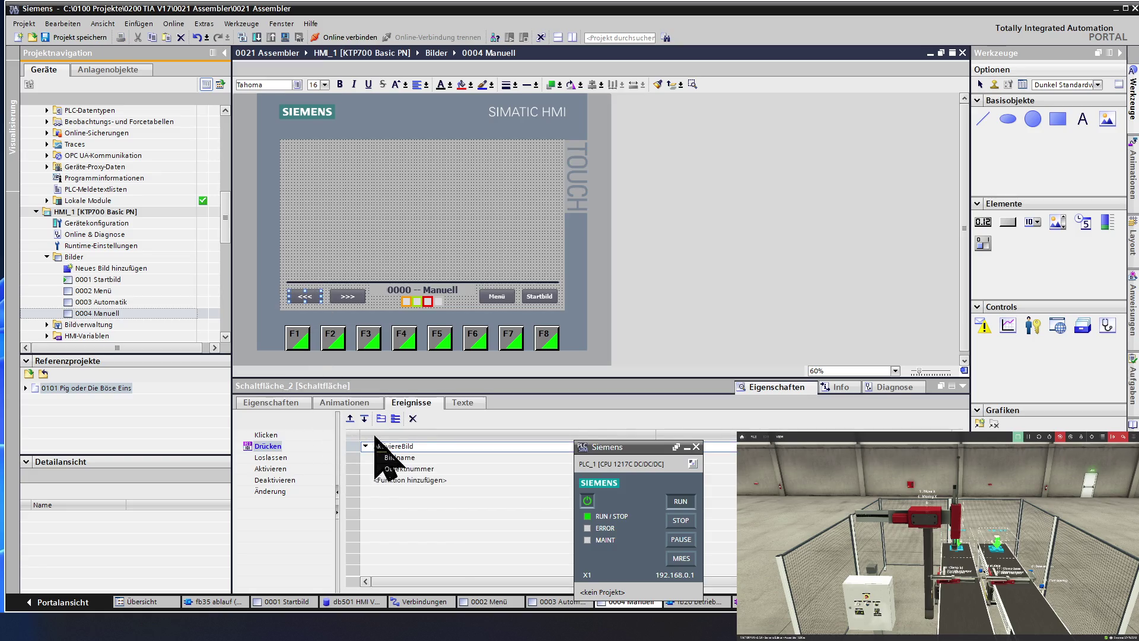
pyautogui.click(413, 418)
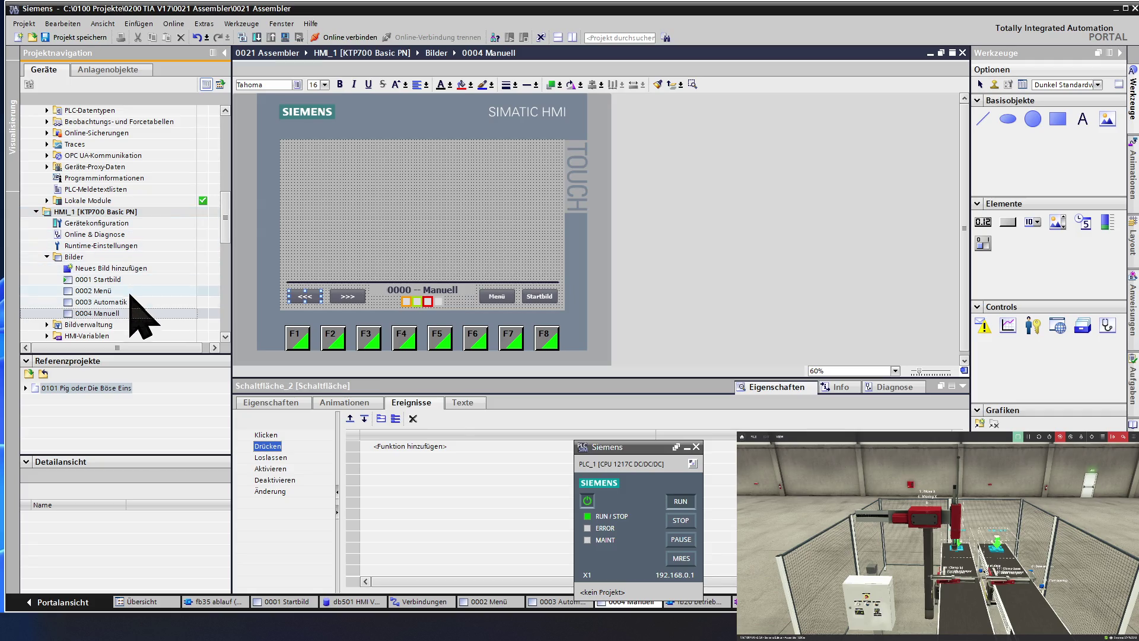
pyautogui.doubleClick(124, 302)
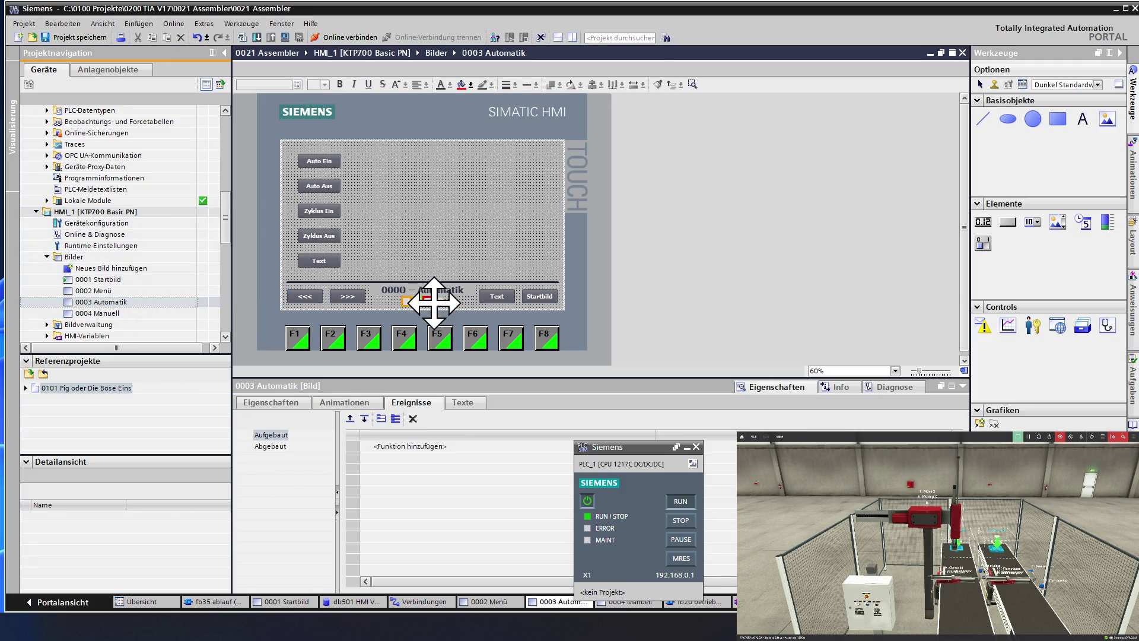
# - Paste AktiviereBild into the Startbild button's press event on 0003 Automatik
pyautogui.click(538, 298)
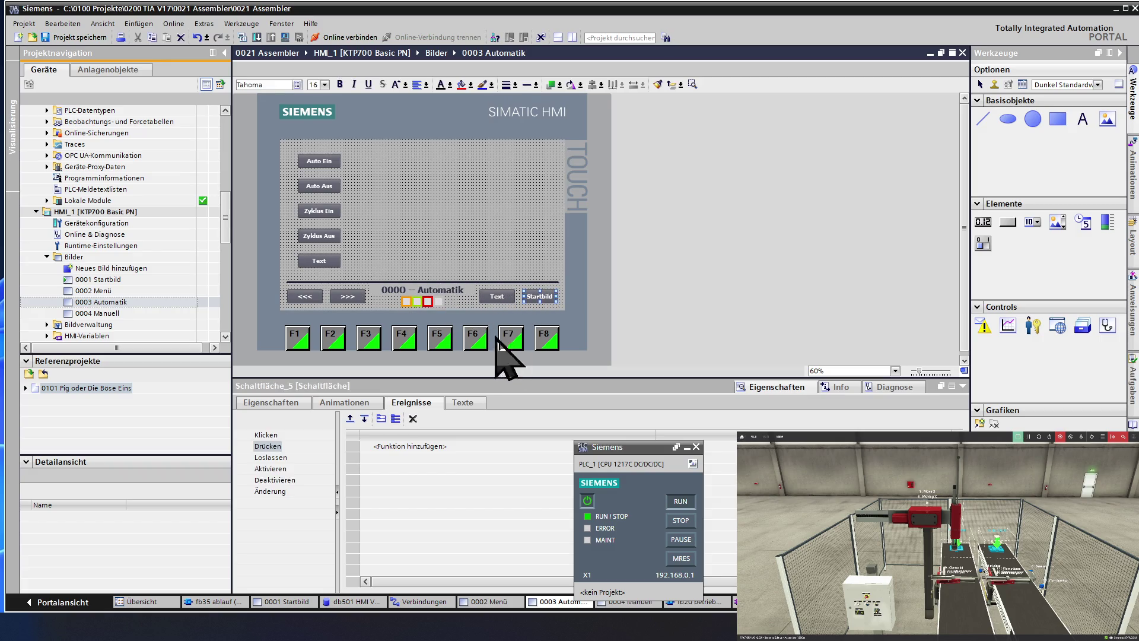
pyautogui.click(355, 445)
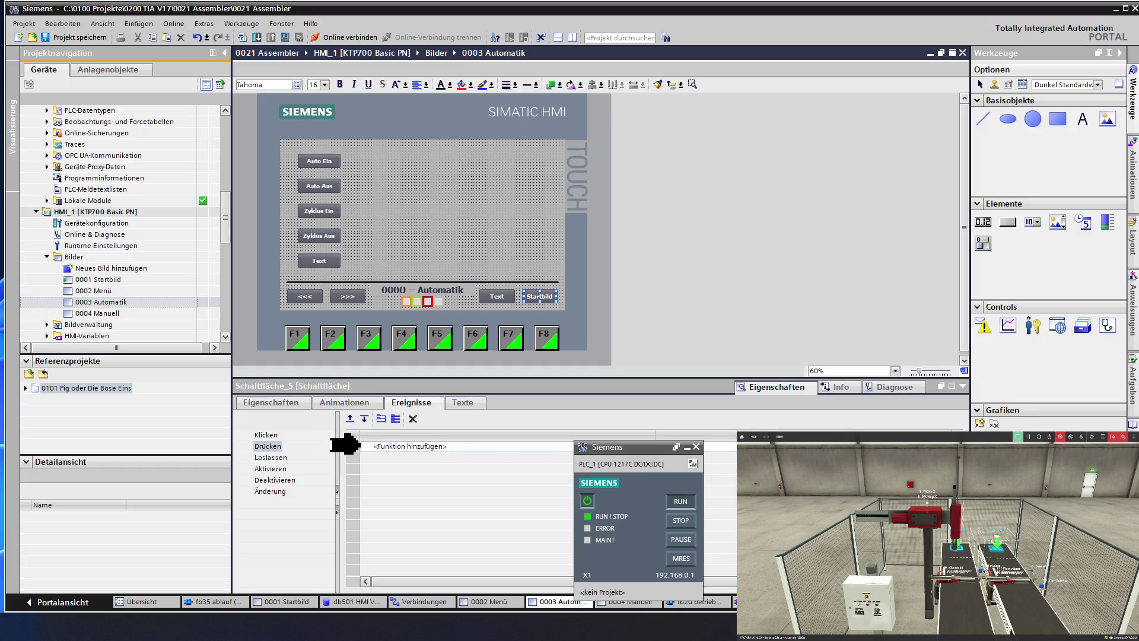
pyautogui.hotkey('ctrl', 'v')
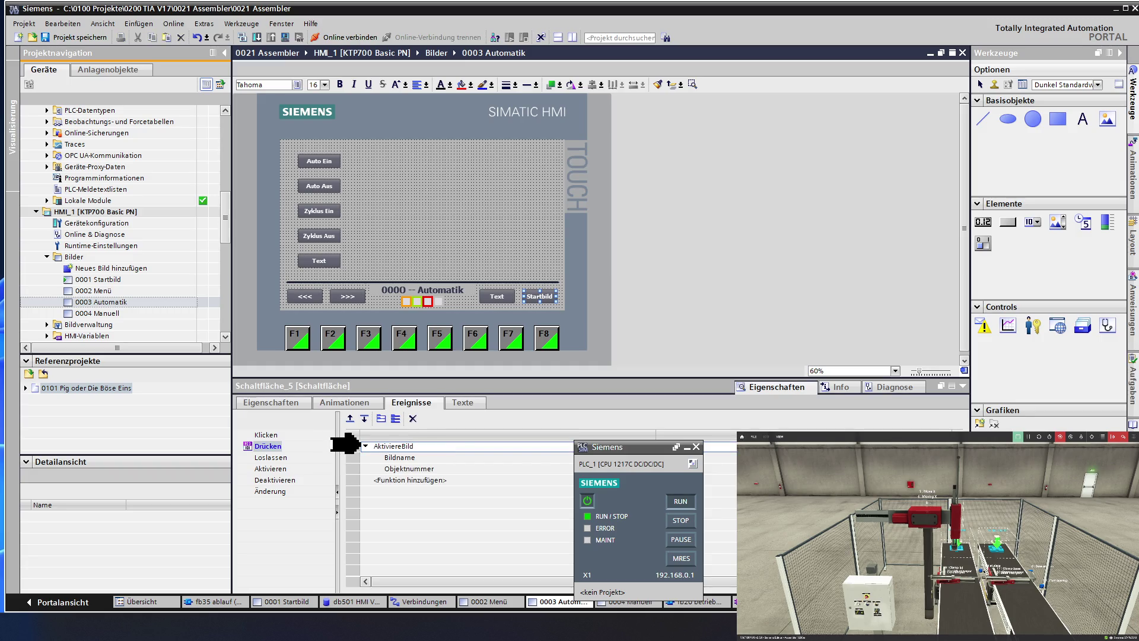
# - Give the Text button an AktiviereBild press action with Bildname 0002 Menü
pyautogui.click(499, 295)
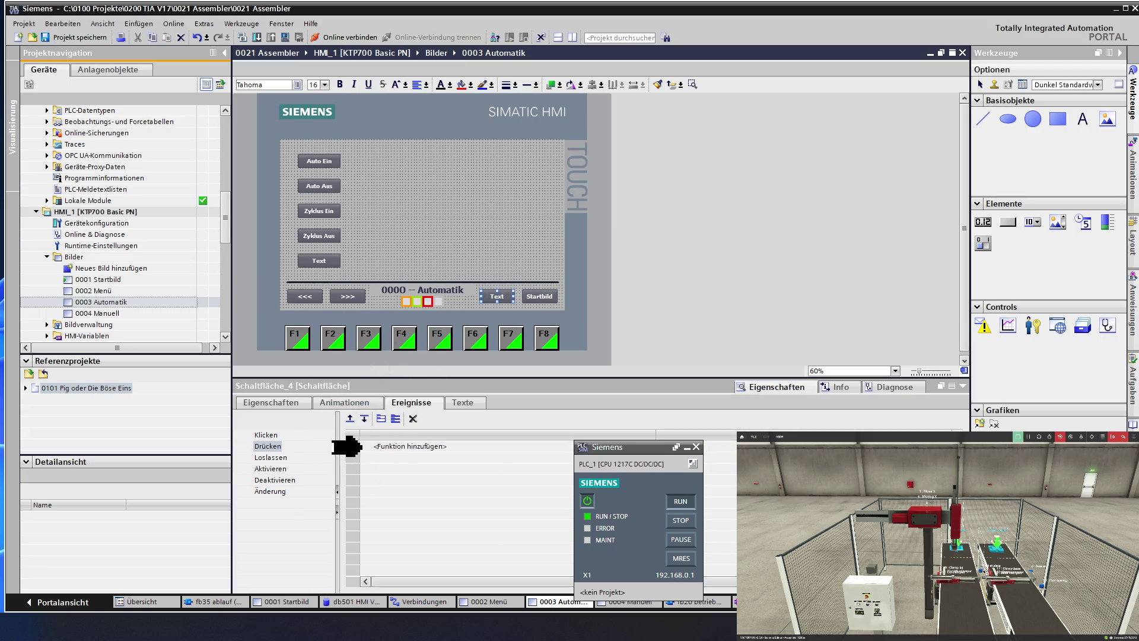
pyautogui.click(353, 446)
pyautogui.hotkey('ctrl', 'v')
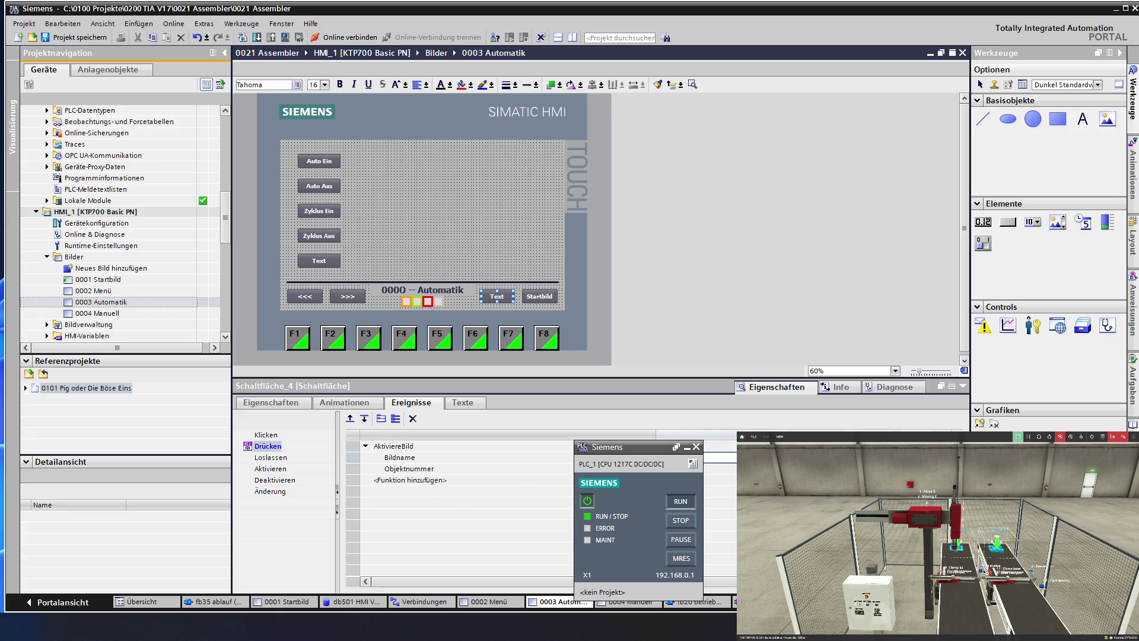
pyautogui.click(720, 458)
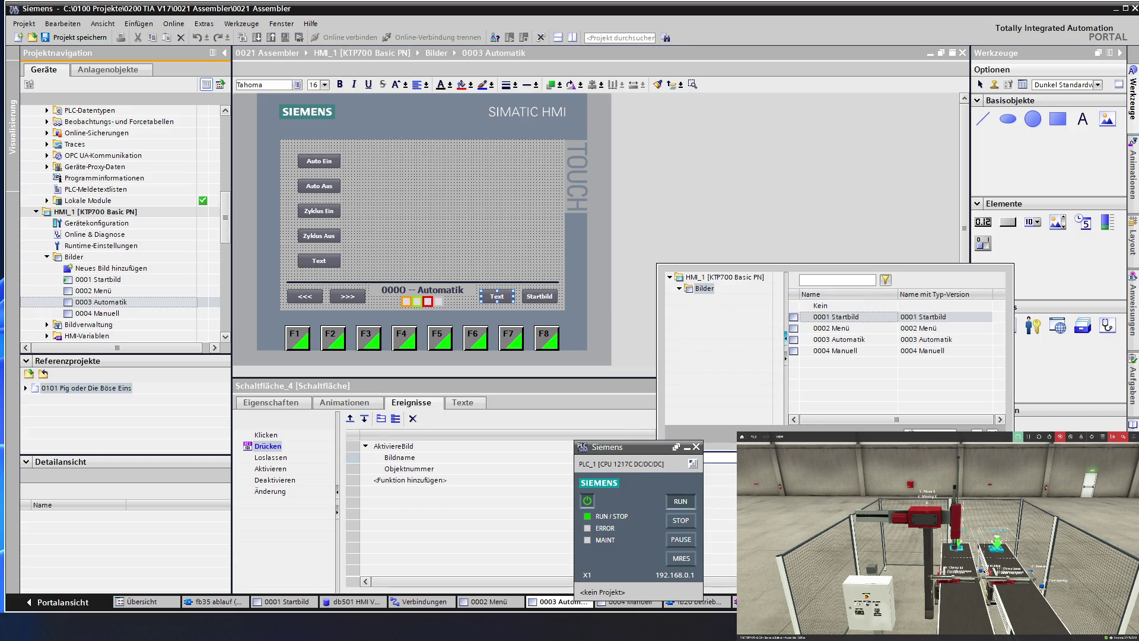
pyautogui.click(858, 328)
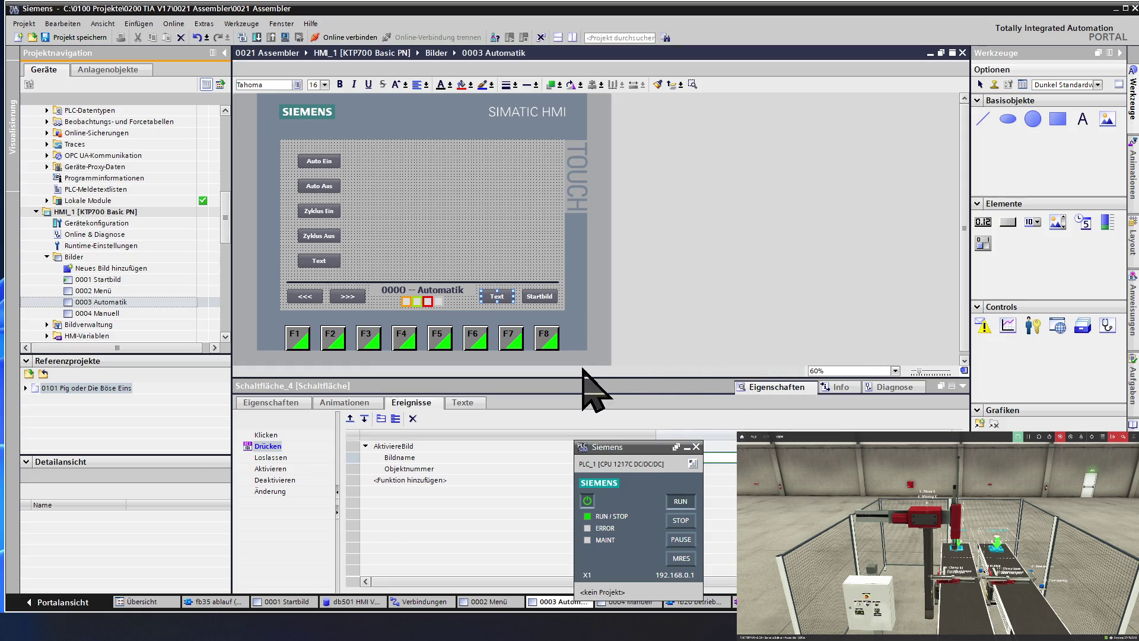
pyautogui.click(435, 267)
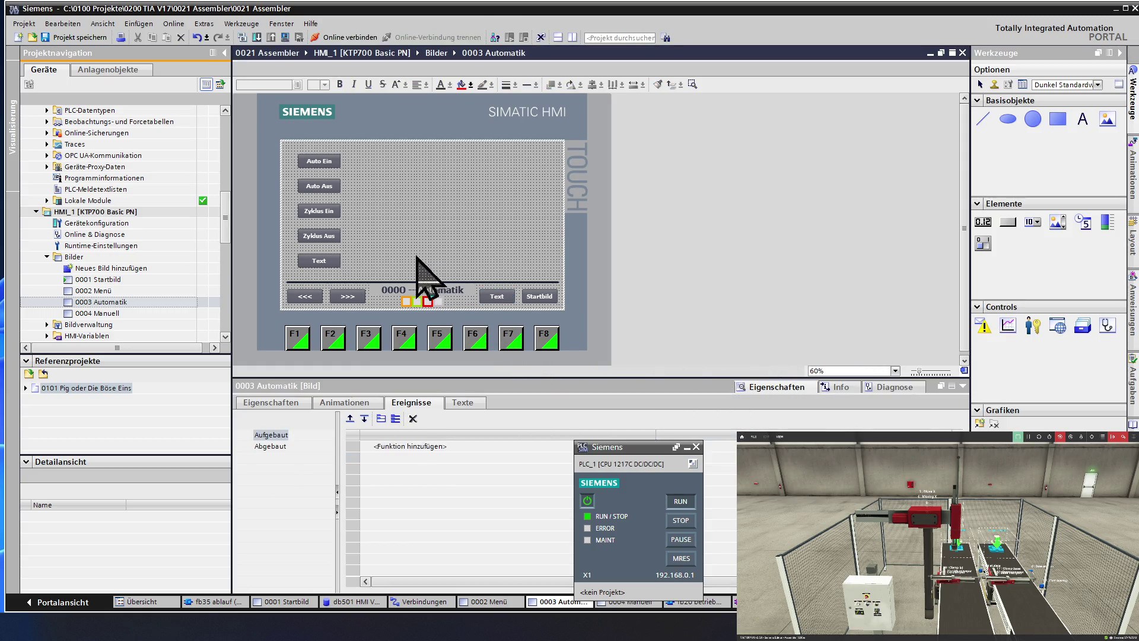
# - Remove the <<< button's AktiviereBild press function, then open 0001 Startbild
pyautogui.click(350, 293)
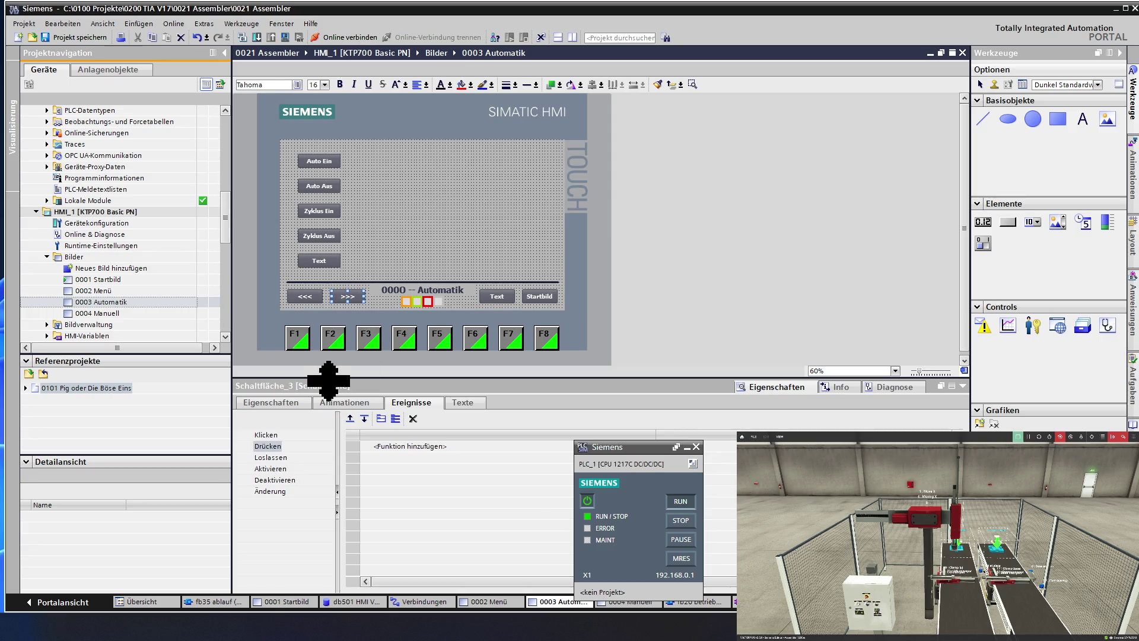
pyautogui.click(309, 297)
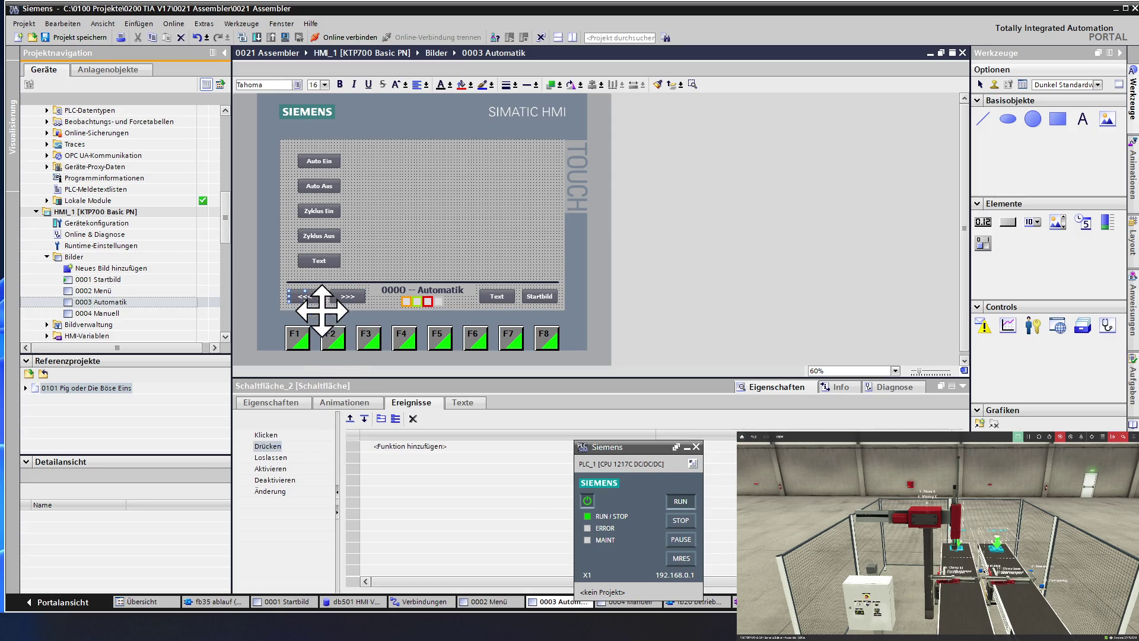
pyautogui.click(355, 446)
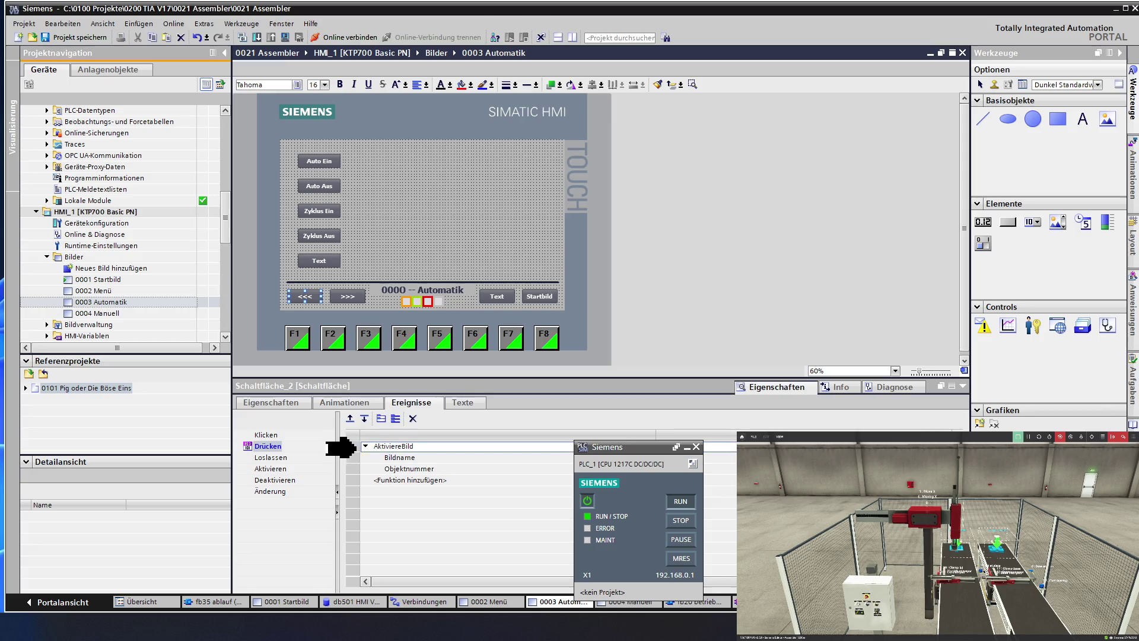
pyautogui.click(413, 418)
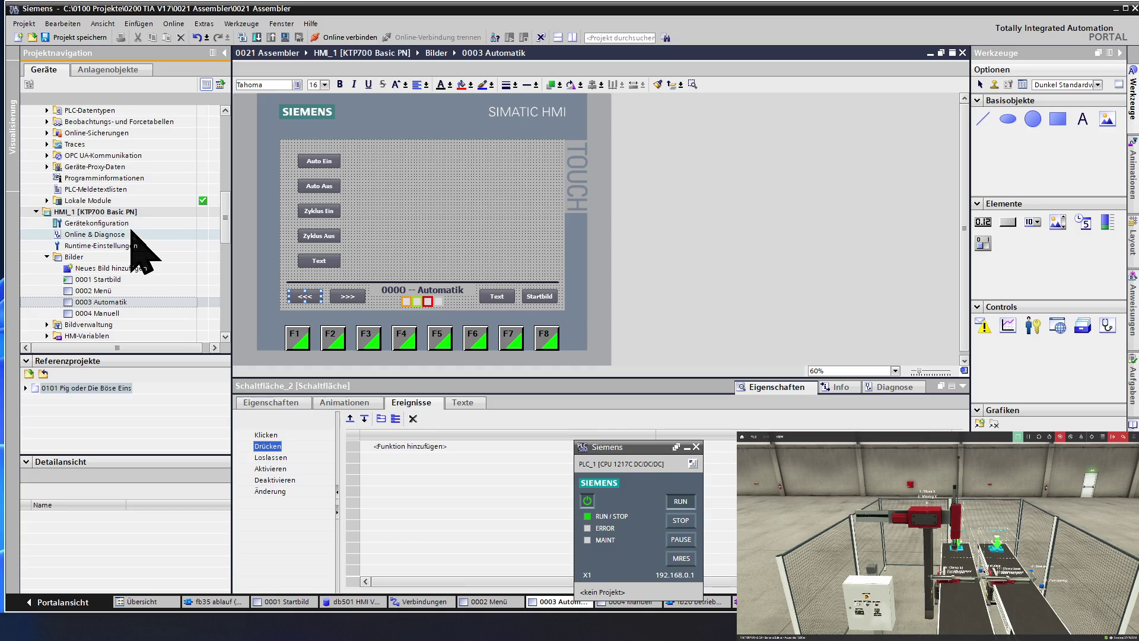
pyautogui.doubleClick(119, 280)
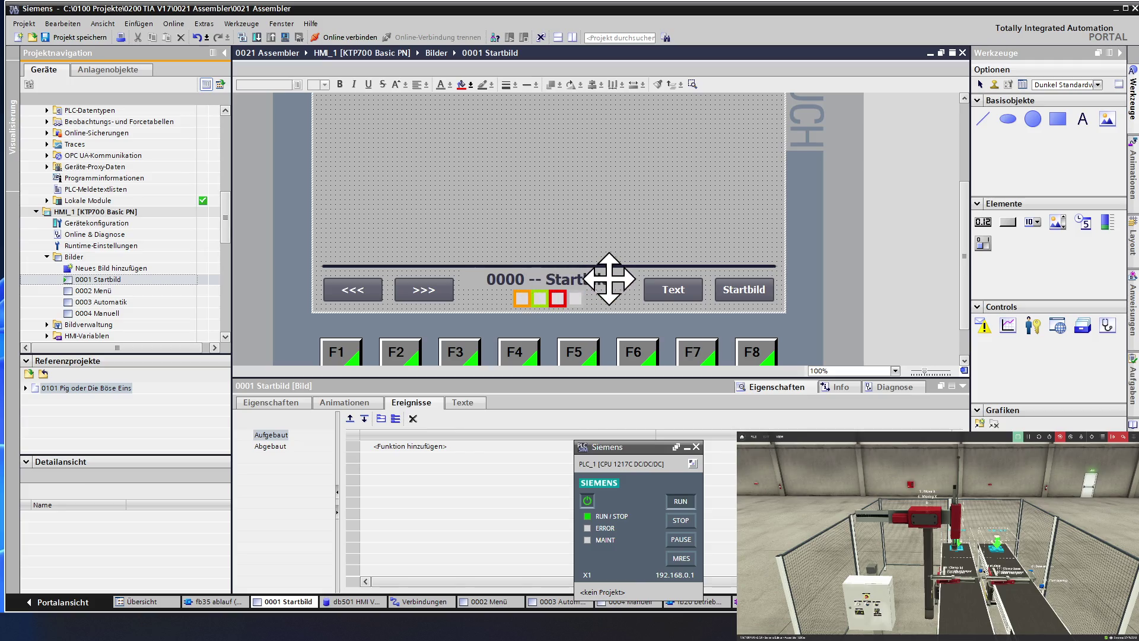
# - Relabel the Text button on 0001 Startbild to Menü
pyautogui.click(667, 287)
pyautogui.doubleClick(667, 287)
pyautogui.write('Menü')
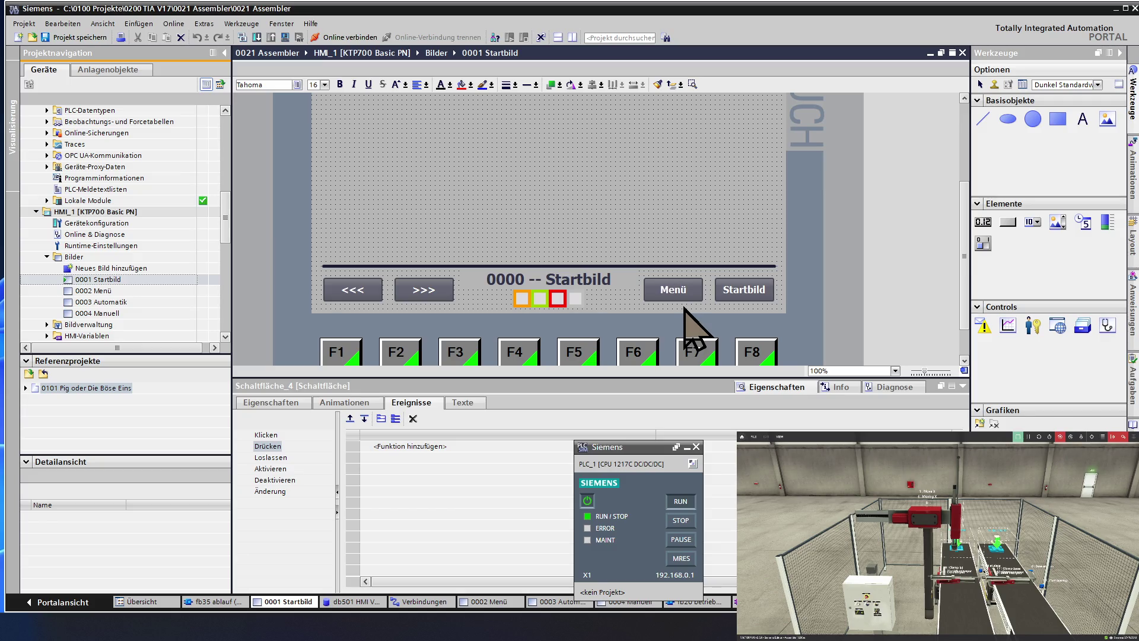
pyautogui.click(682, 255)
pyautogui.click(680, 286)
# - Add AktiviereBild with Bildname 0002 Menü to the Menü button's Drücken event
pyautogui.click(361, 443)
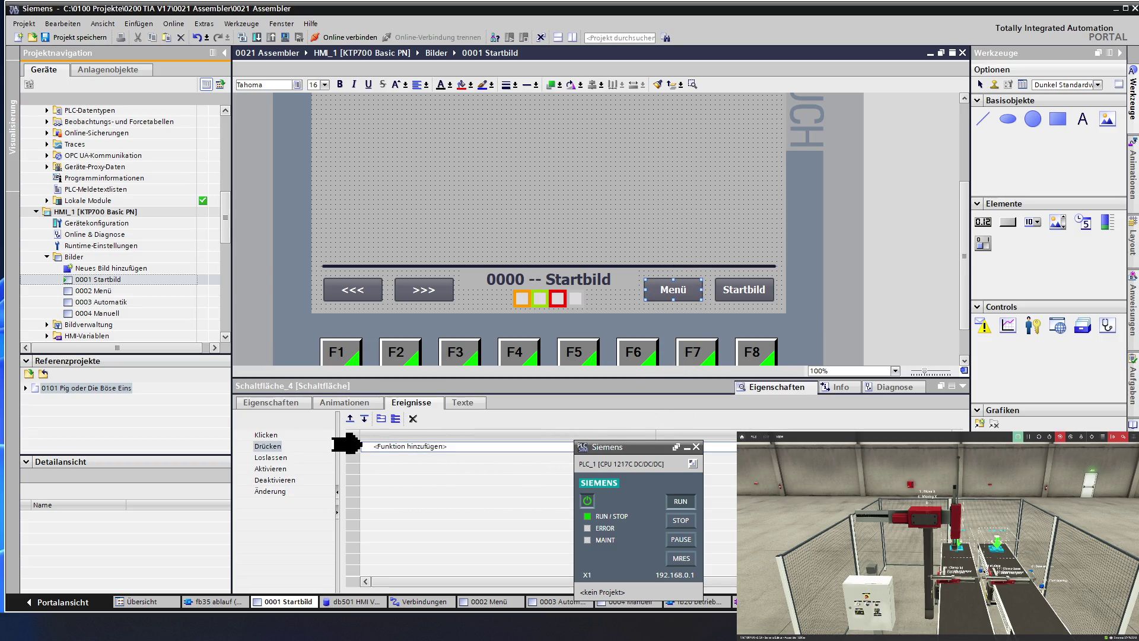
pyautogui.click(350, 444)
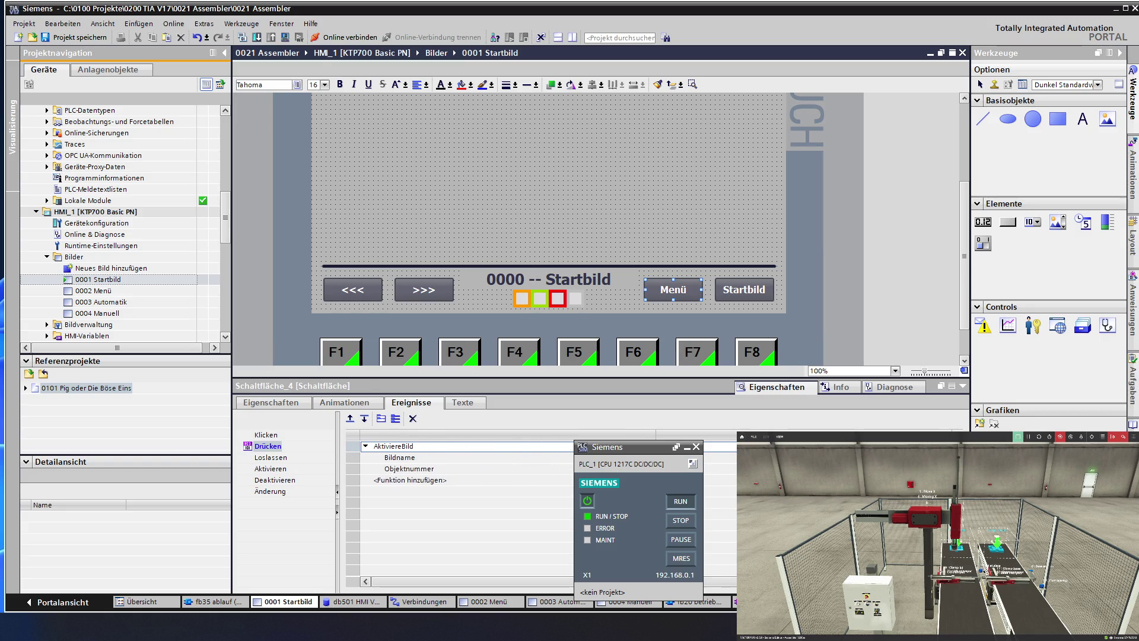
pyautogui.click(400, 458)
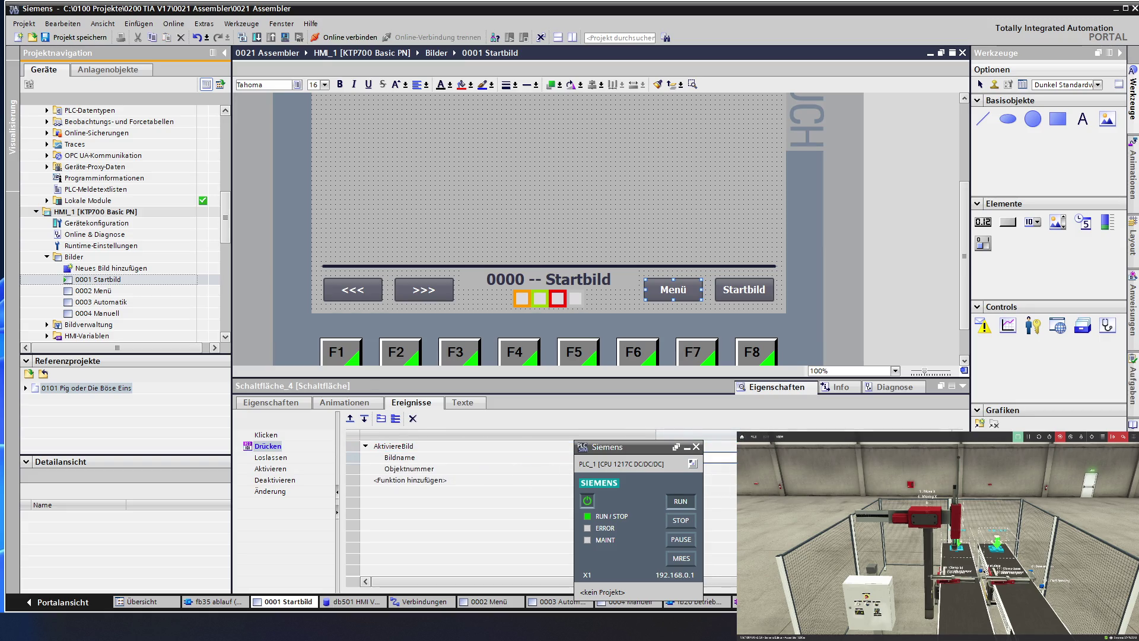
pyautogui.click(946, 457)
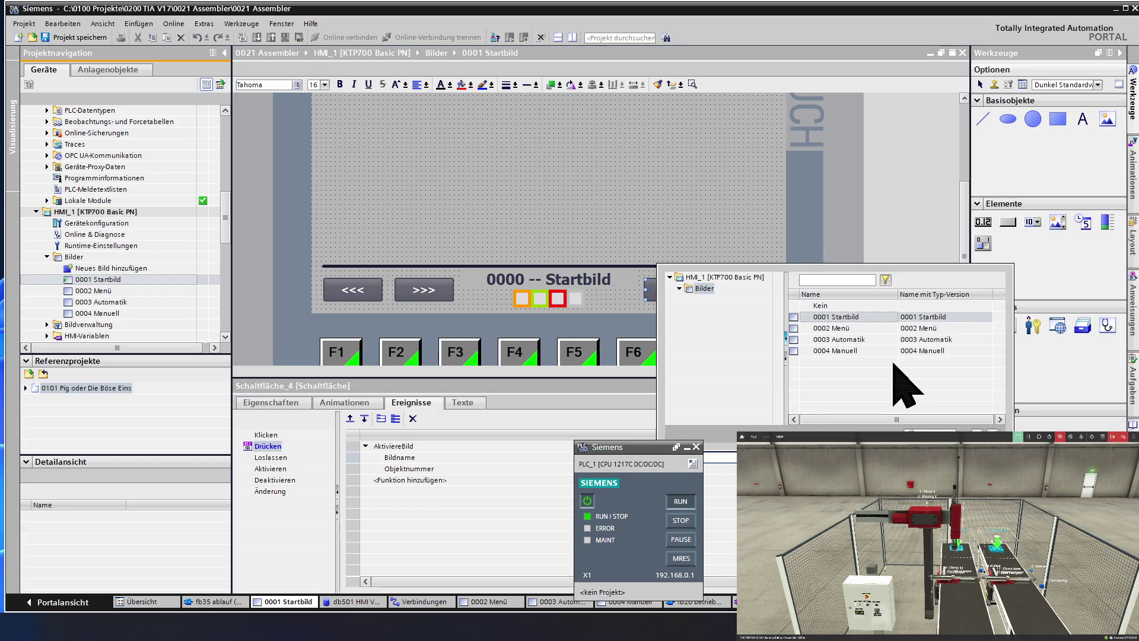
pyautogui.click(871, 329)
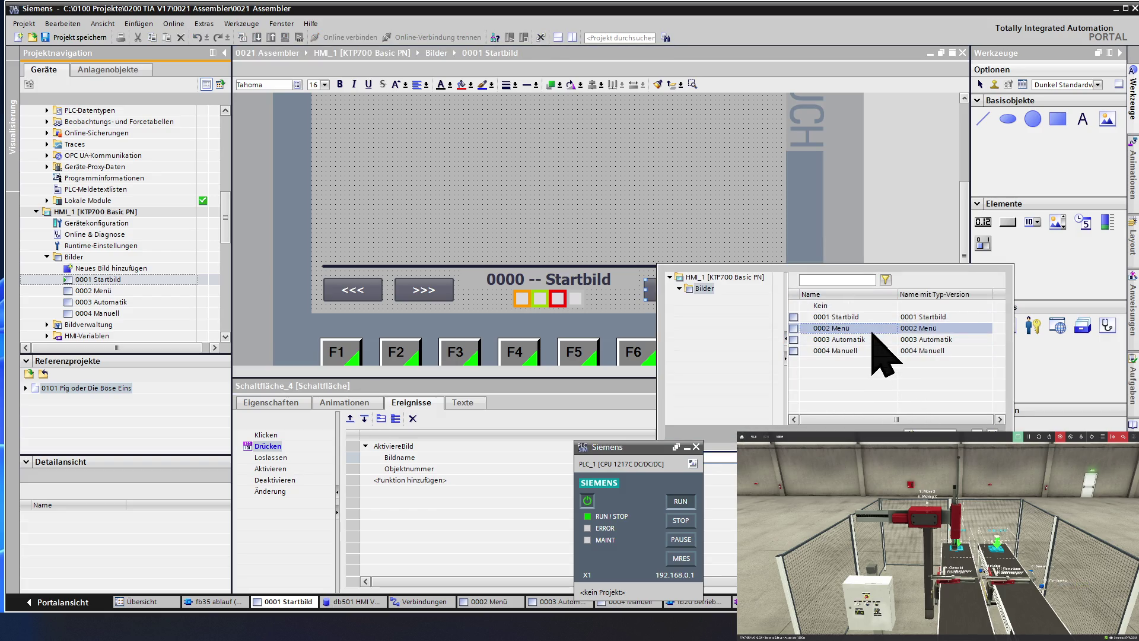
pyautogui.click(872, 330)
pyautogui.click(745, 292)
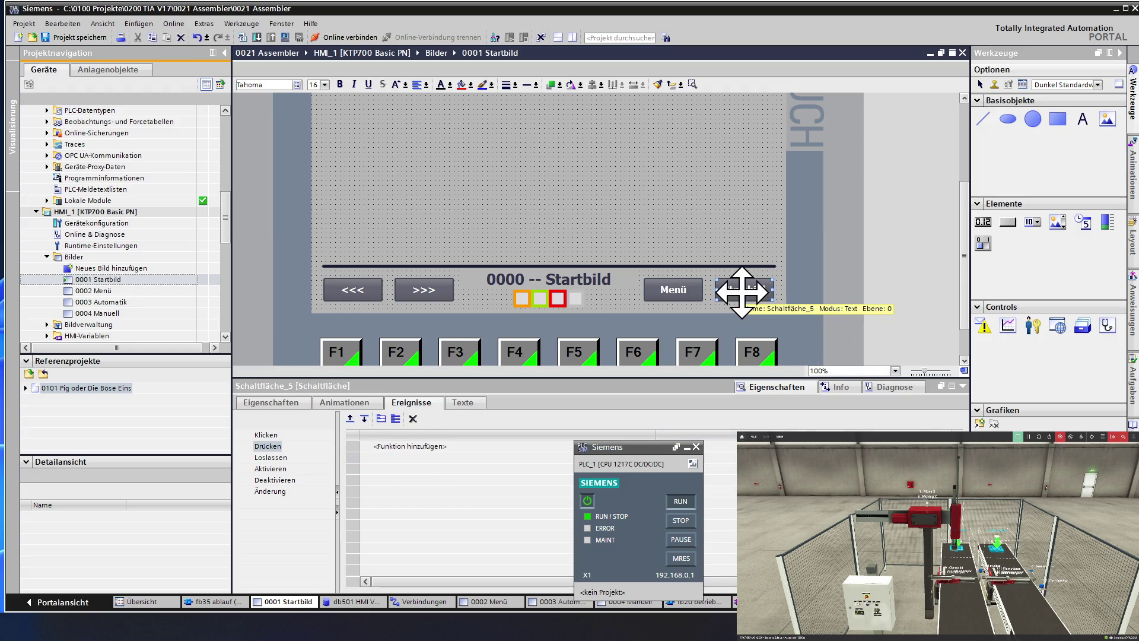
# - Clear the labels of the Startbild, >>> and <<< buttons on 0001 Startbild
pyautogui.doubleClick(741, 290)
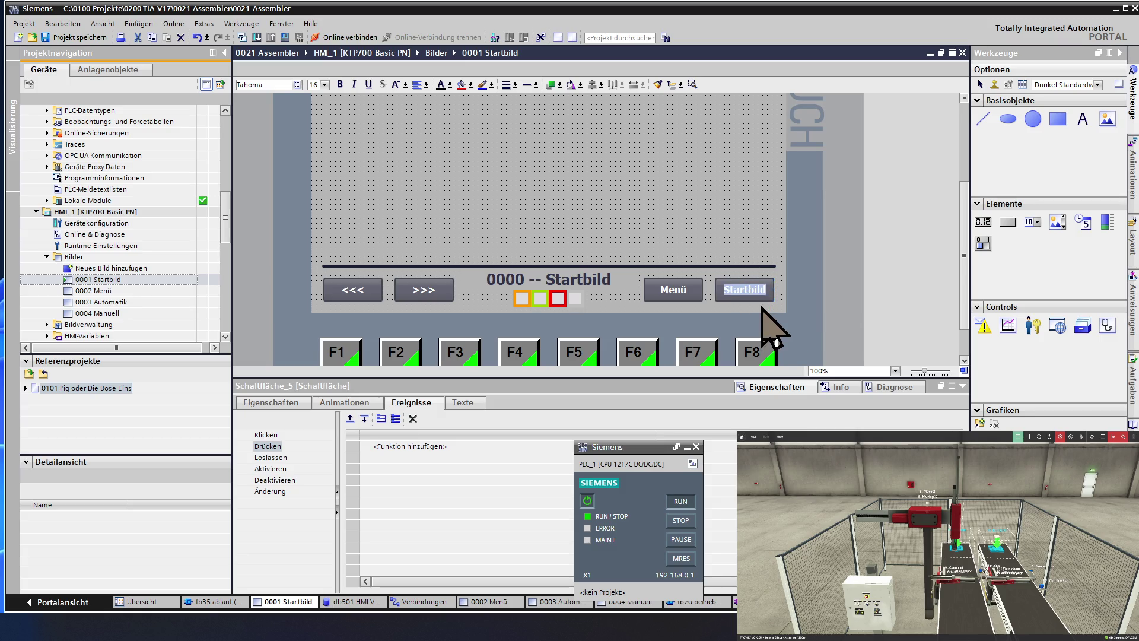
pyautogui.click(742, 272)
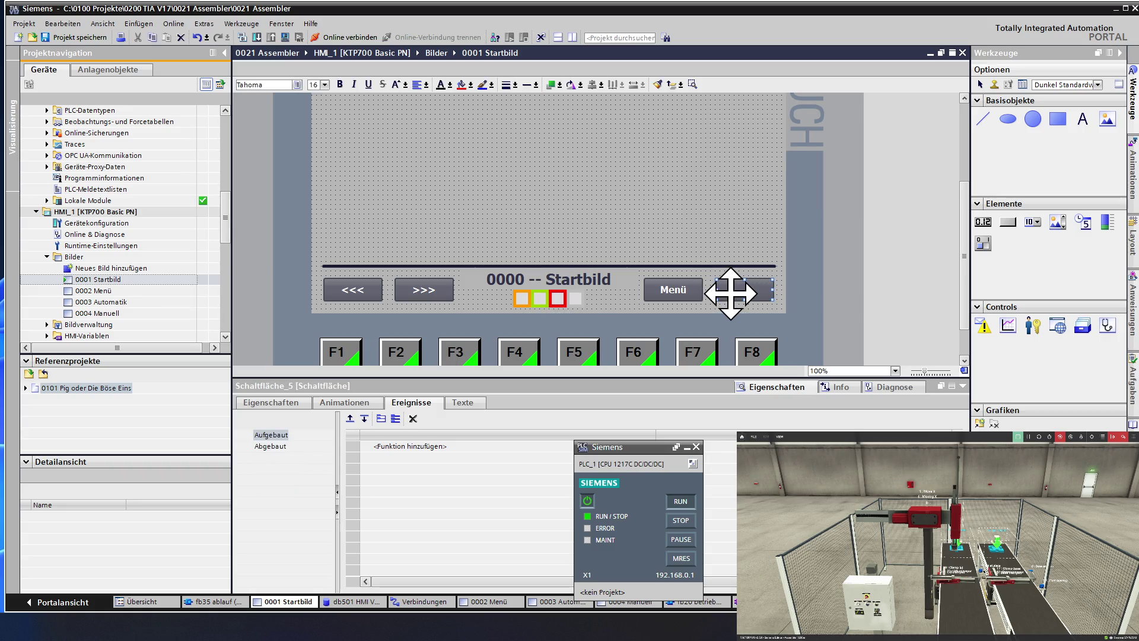
pyautogui.click(731, 293)
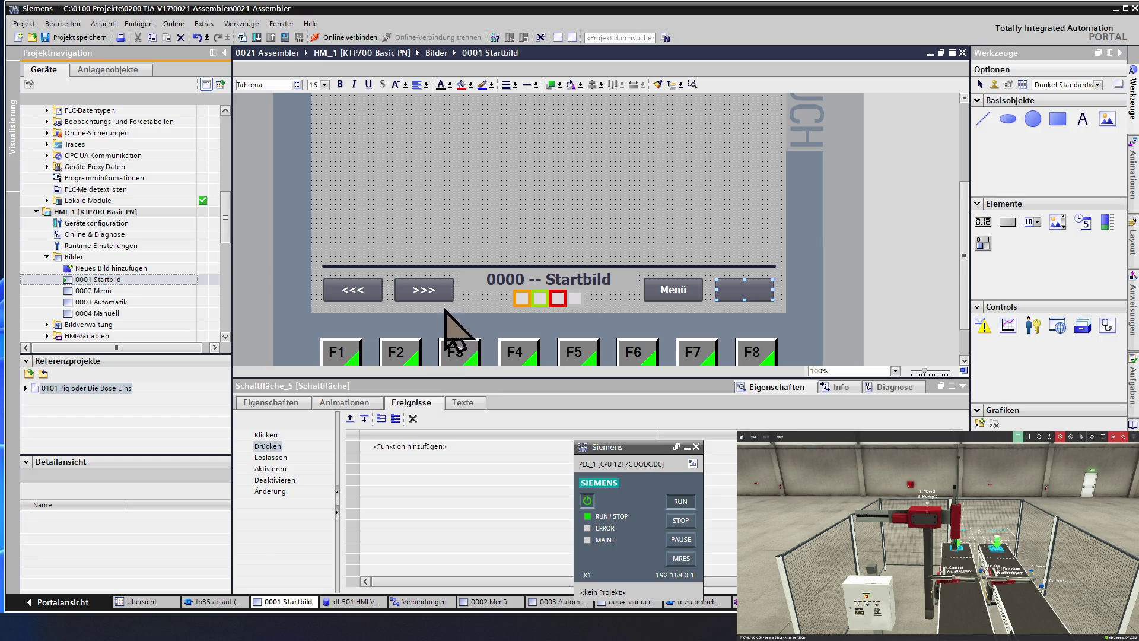
pyautogui.click(415, 293)
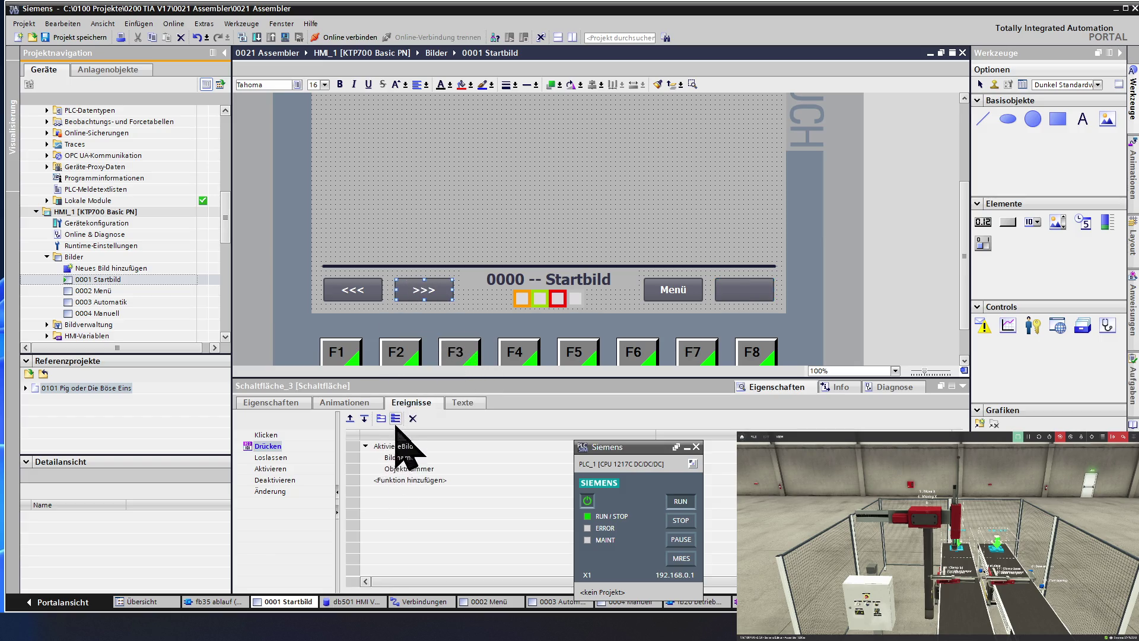
pyautogui.doubleClick(432, 286)
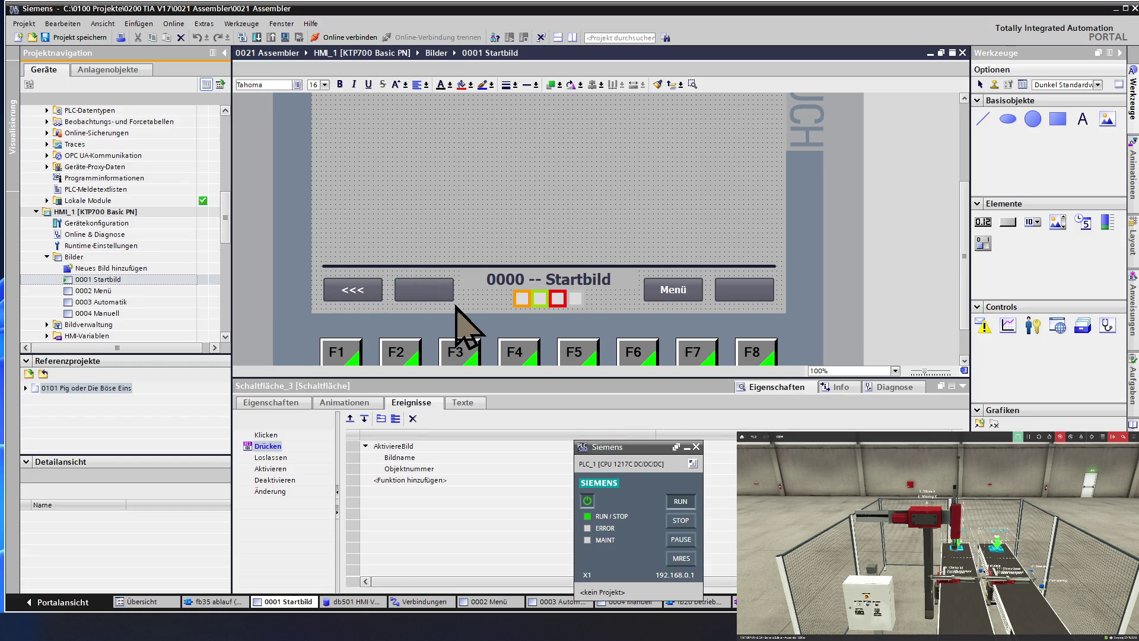
pyautogui.doubleClick(348, 291)
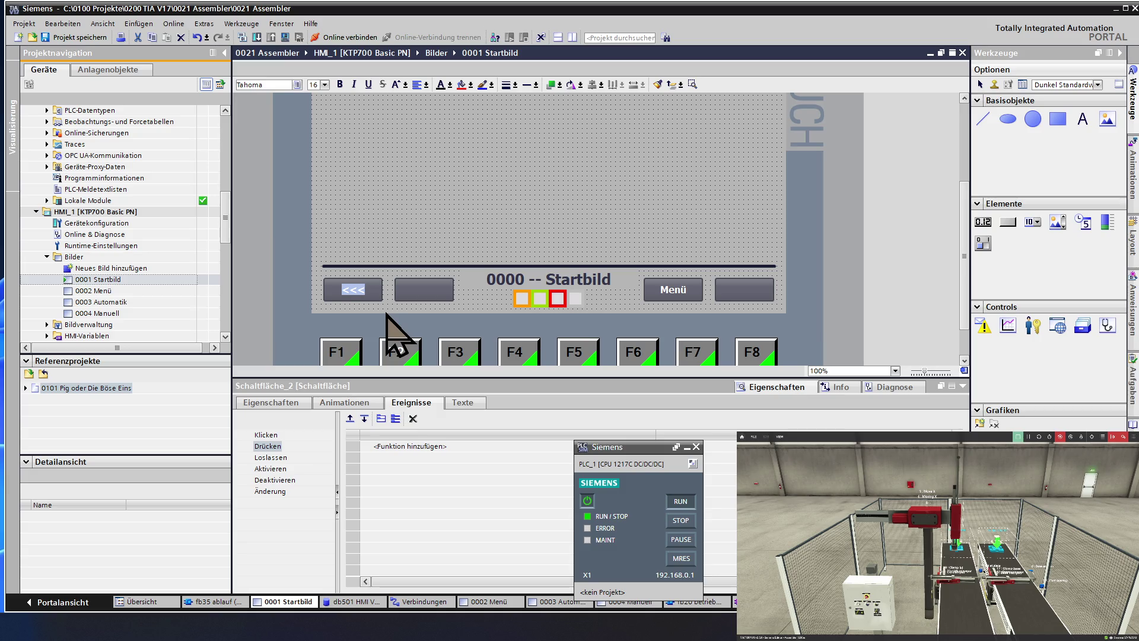
# - Delete the second button's AktiviereBild press action, keep Menü's, and open screen 0002 Menü
pyautogui.click(409, 284)
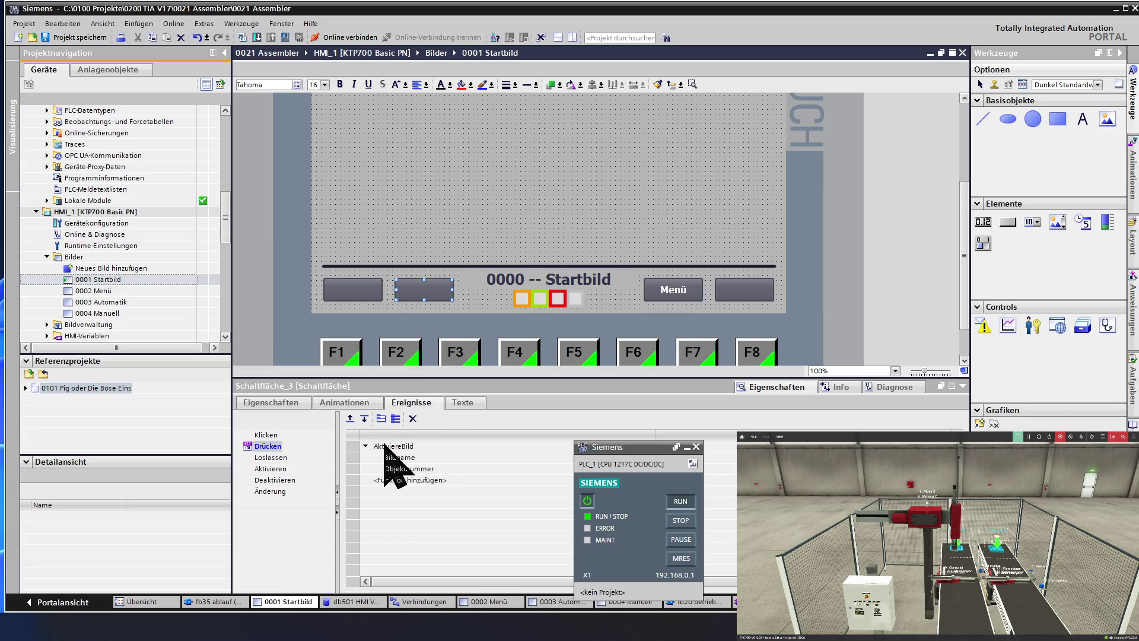
pyautogui.click(413, 418)
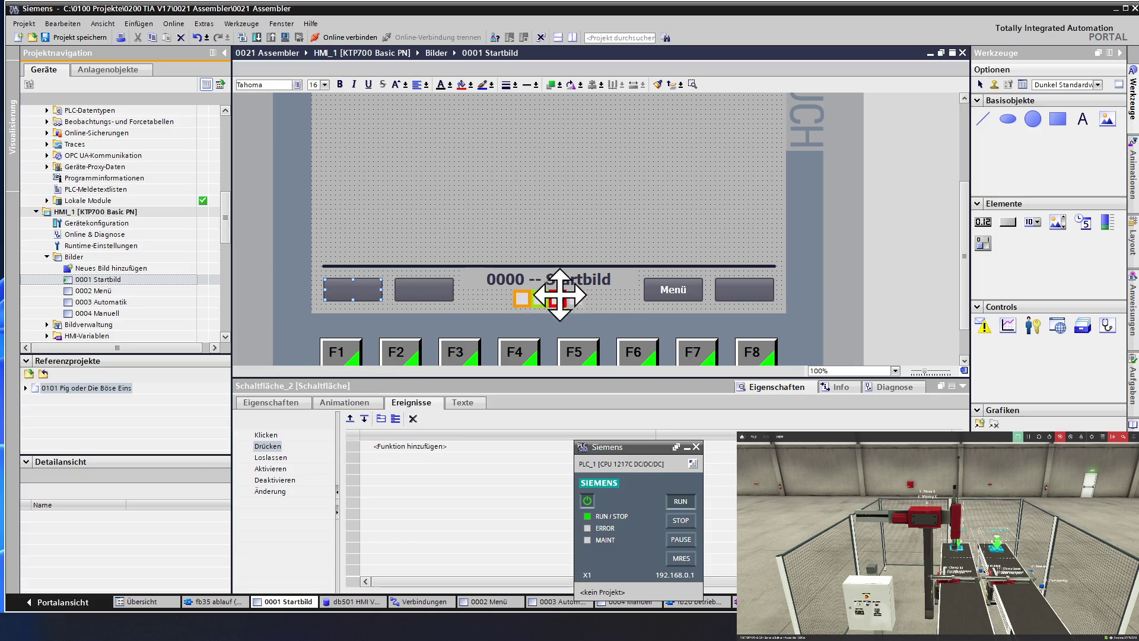
pyautogui.click(669, 295)
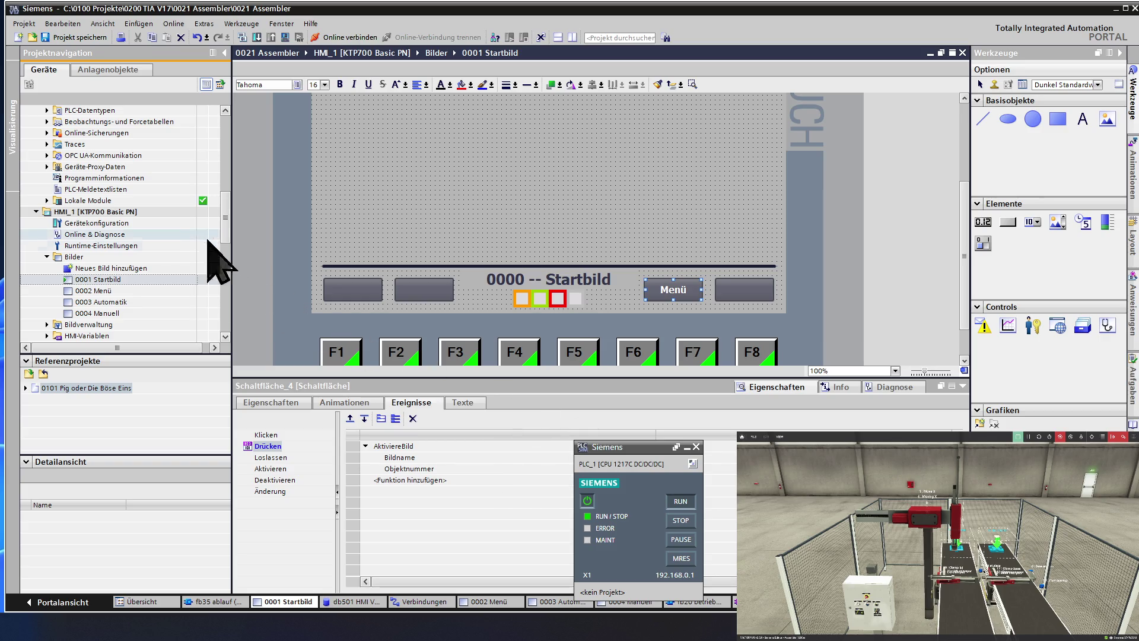
pyautogui.doubleClick(116, 290)
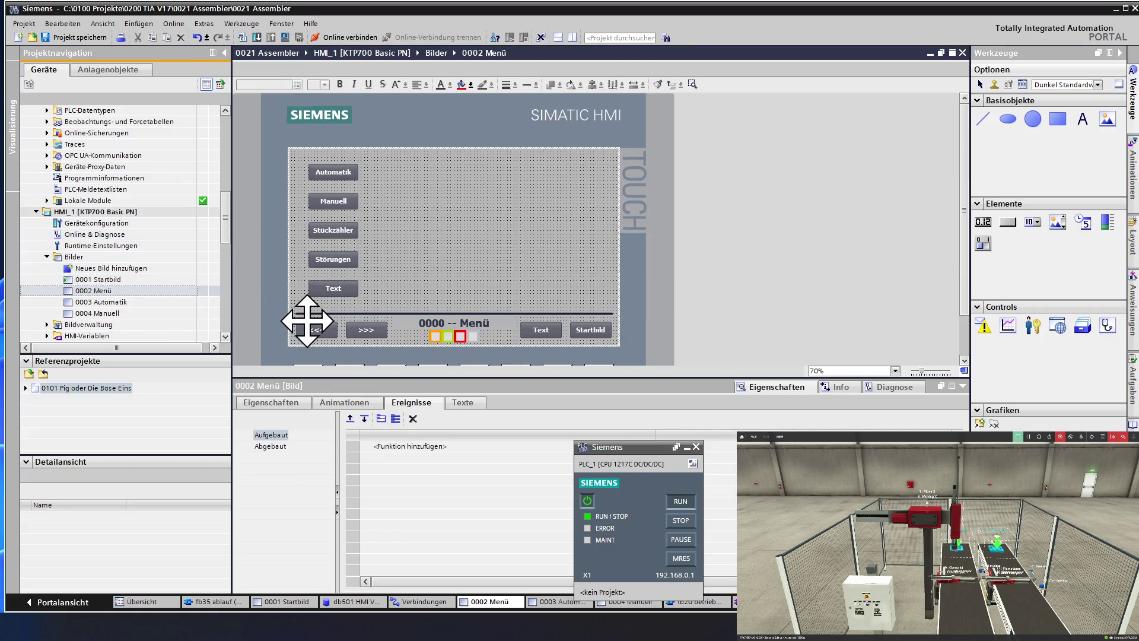
# - Blank the <<< and >>> labels and delete the <<< button's AktiviereBild press action
pyautogui.doubleClick(318, 330)
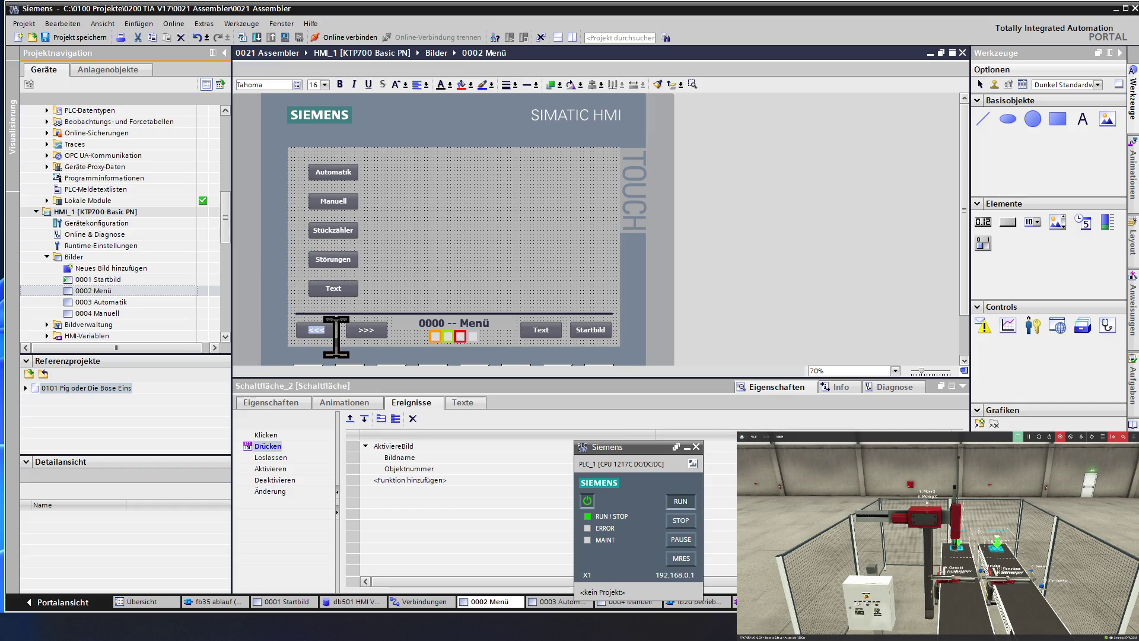
pyautogui.doubleClick(367, 333)
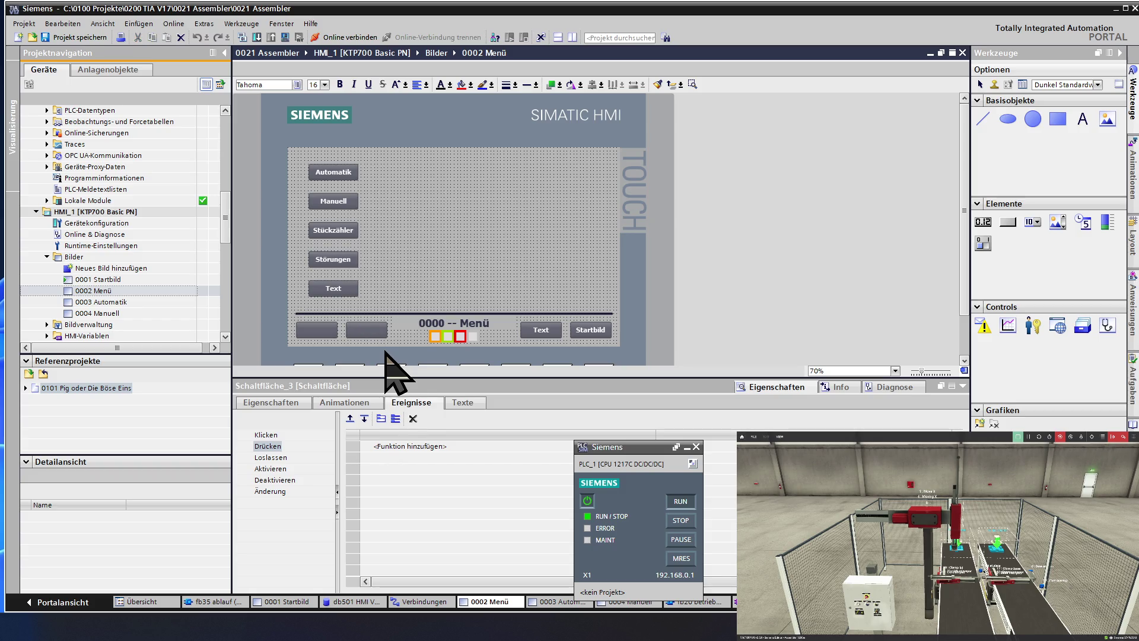
pyautogui.click(317, 329)
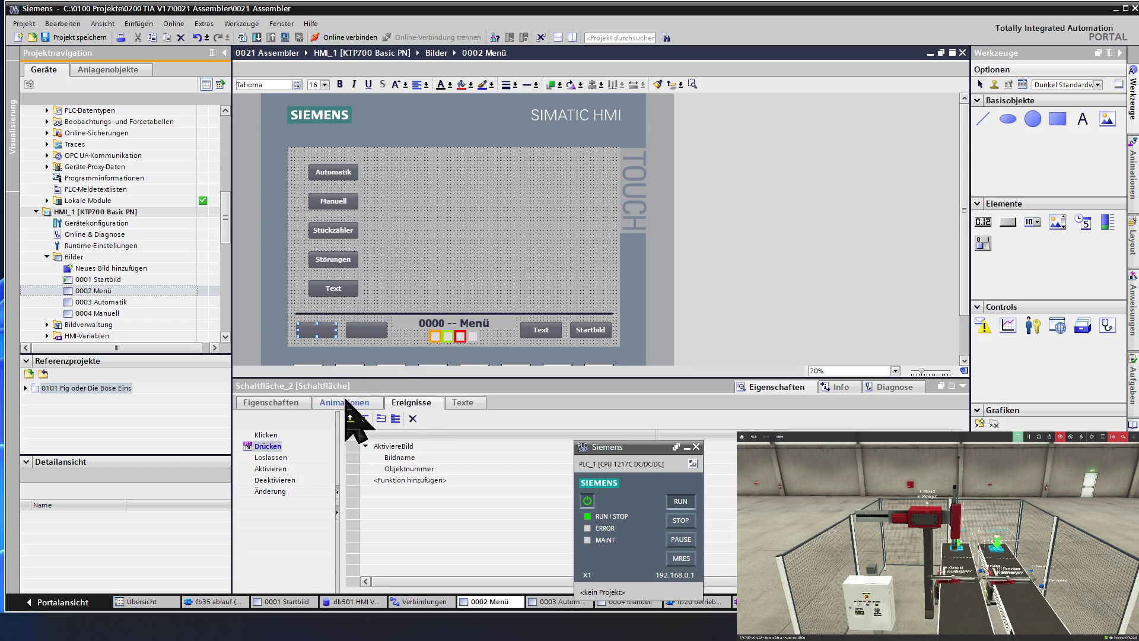
pyautogui.click(412, 418)
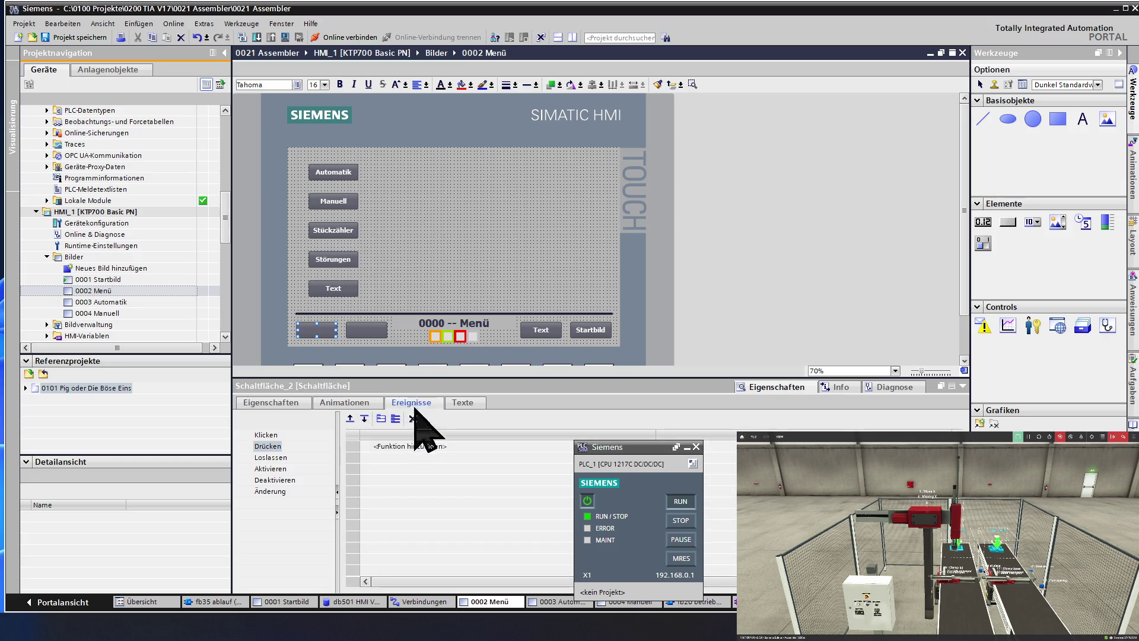
# - Clear the Text button's label on the 0002 Menü screen
pyautogui.click(378, 330)
pyautogui.doubleClick(535, 326)
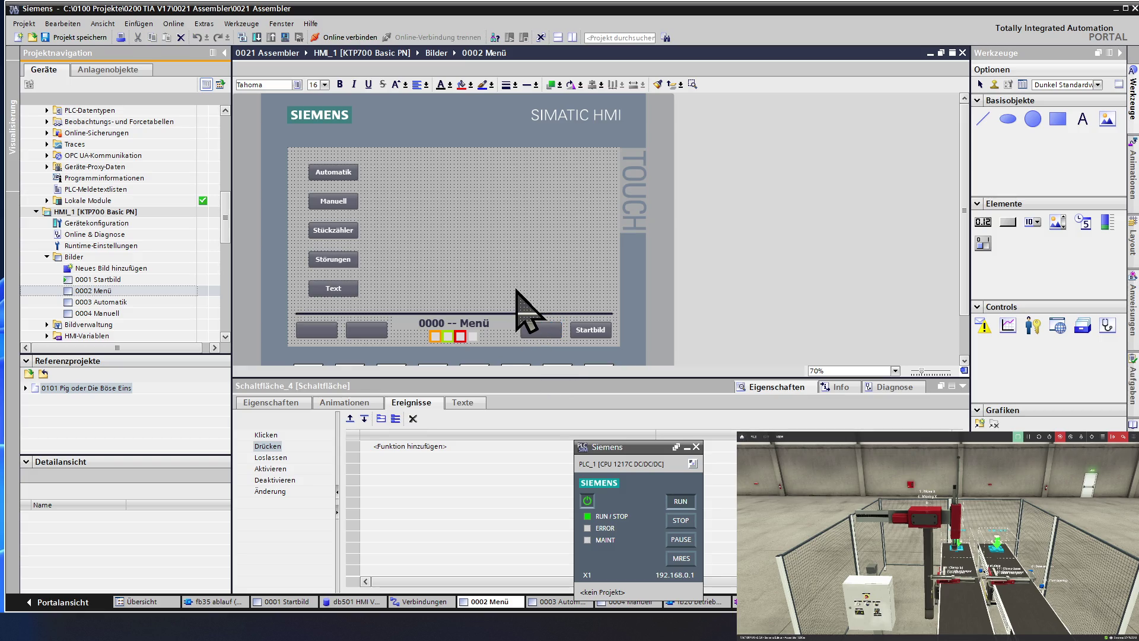
pyautogui.click(554, 305)
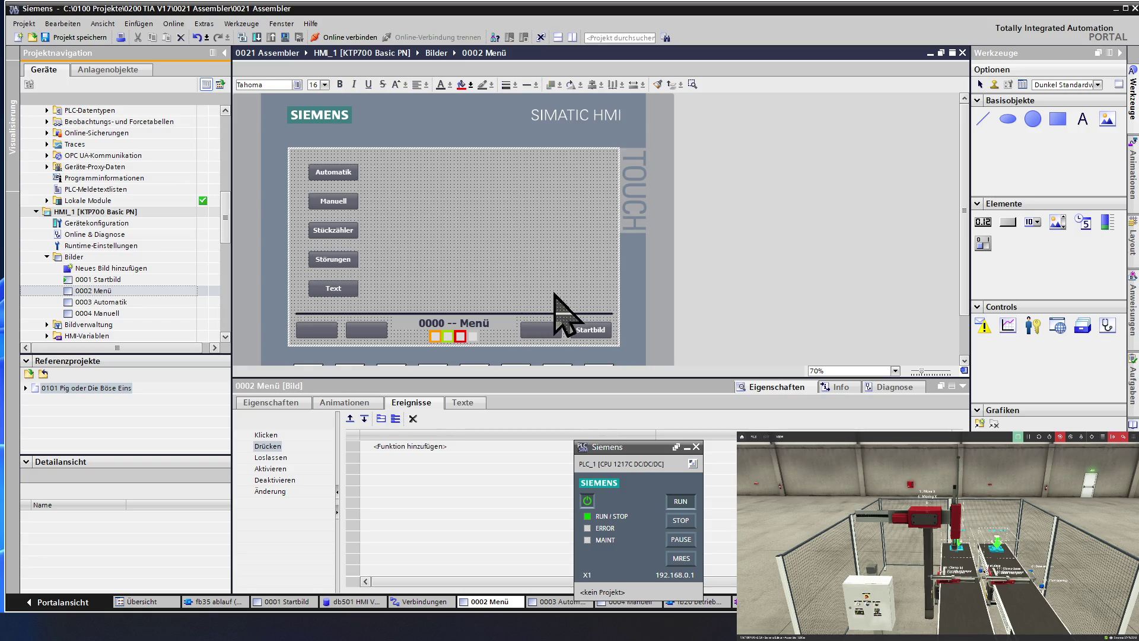
pyautogui.click(547, 326)
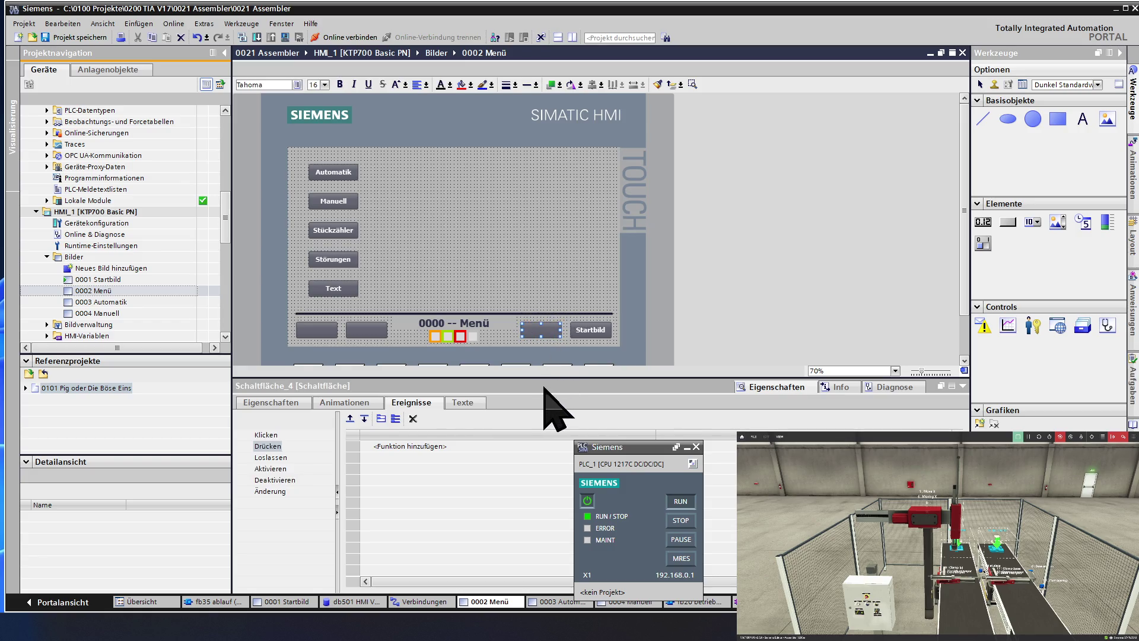
# - Add an AktiviereBild function to the Startbild button's Drücken event
pyautogui.click(590, 331)
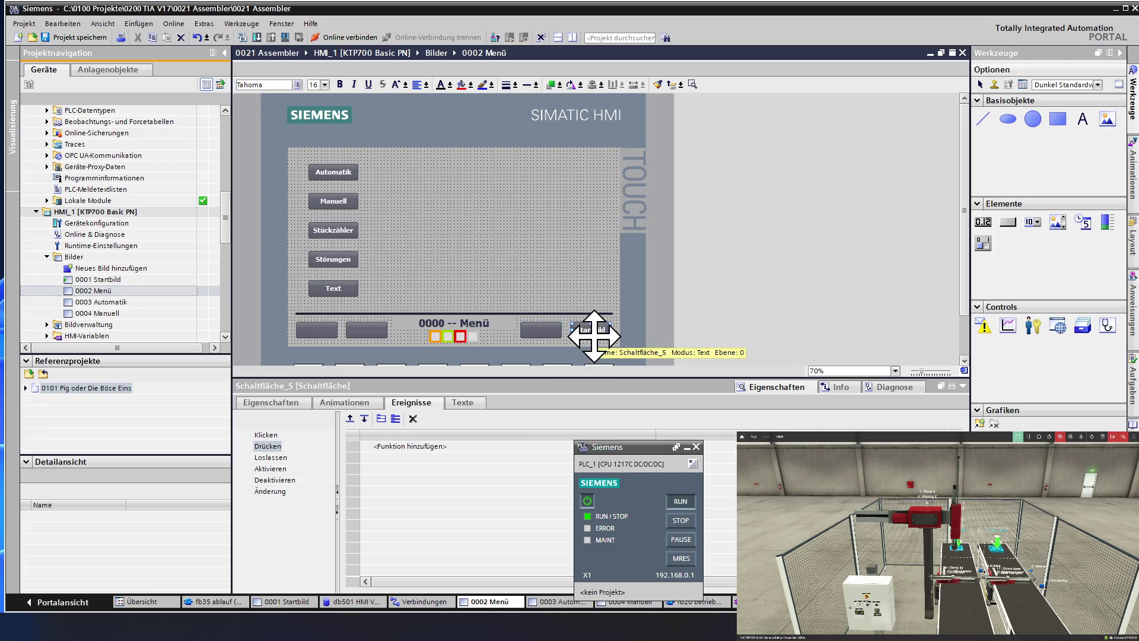
pyautogui.click(346, 446)
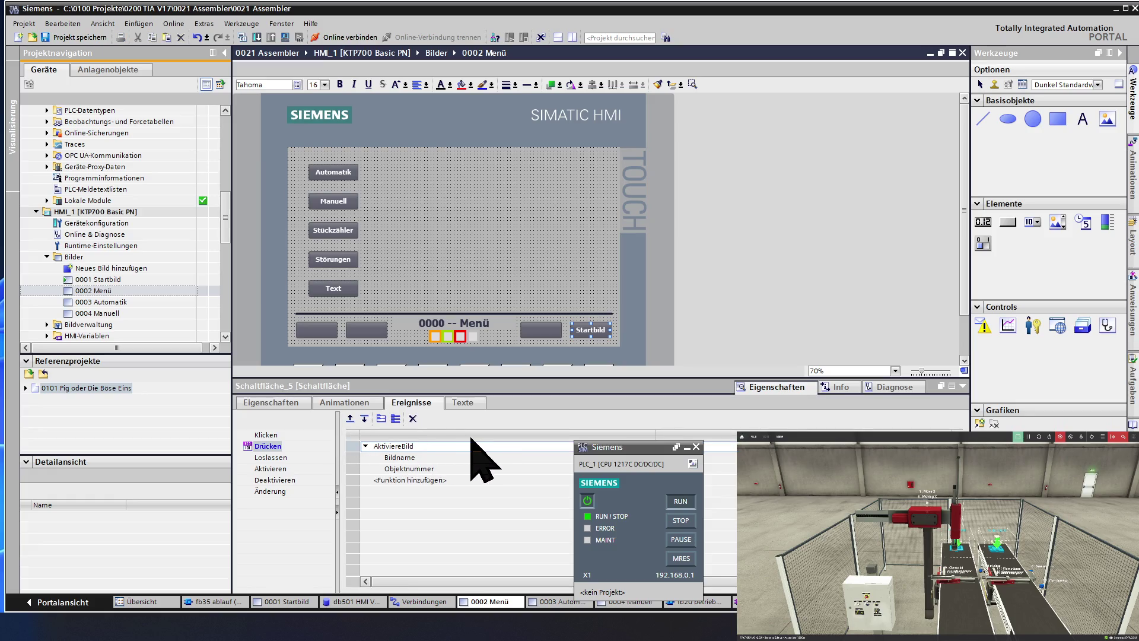
pyautogui.click(493, 264)
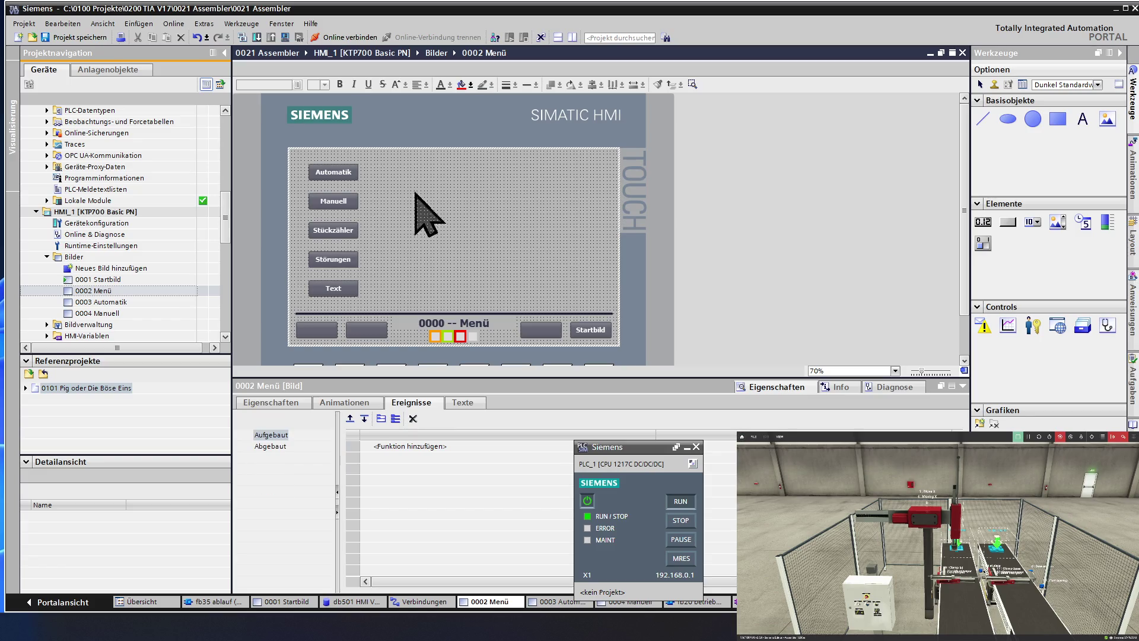
# - Save the project and start the HMI simulation, confirming the start message
pyautogui.click(77, 37)
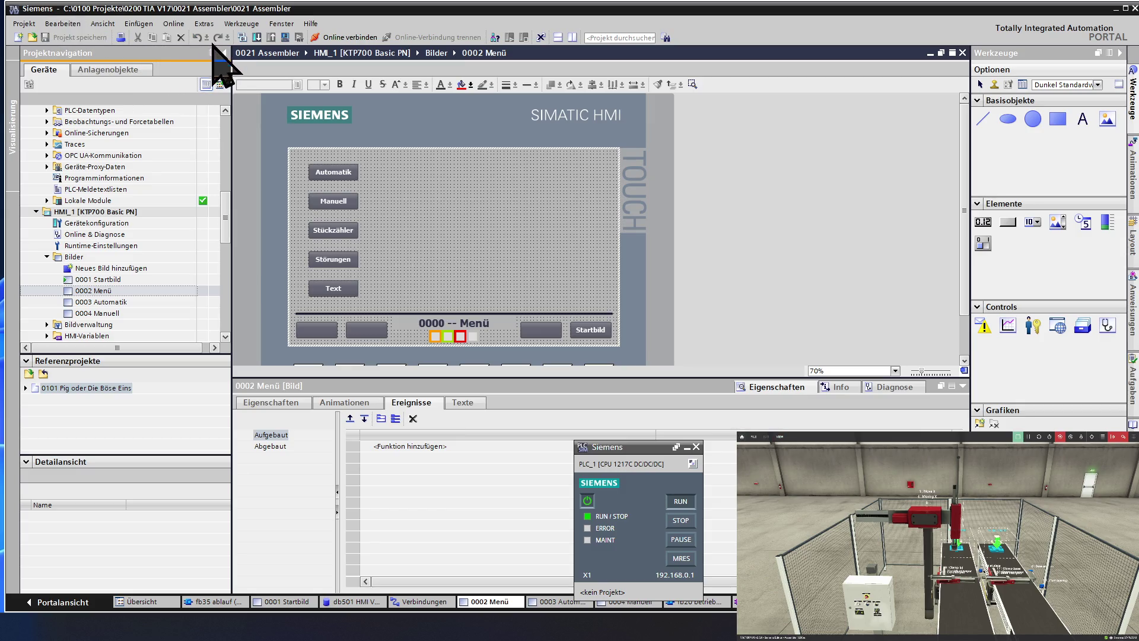
pyautogui.click(285, 37)
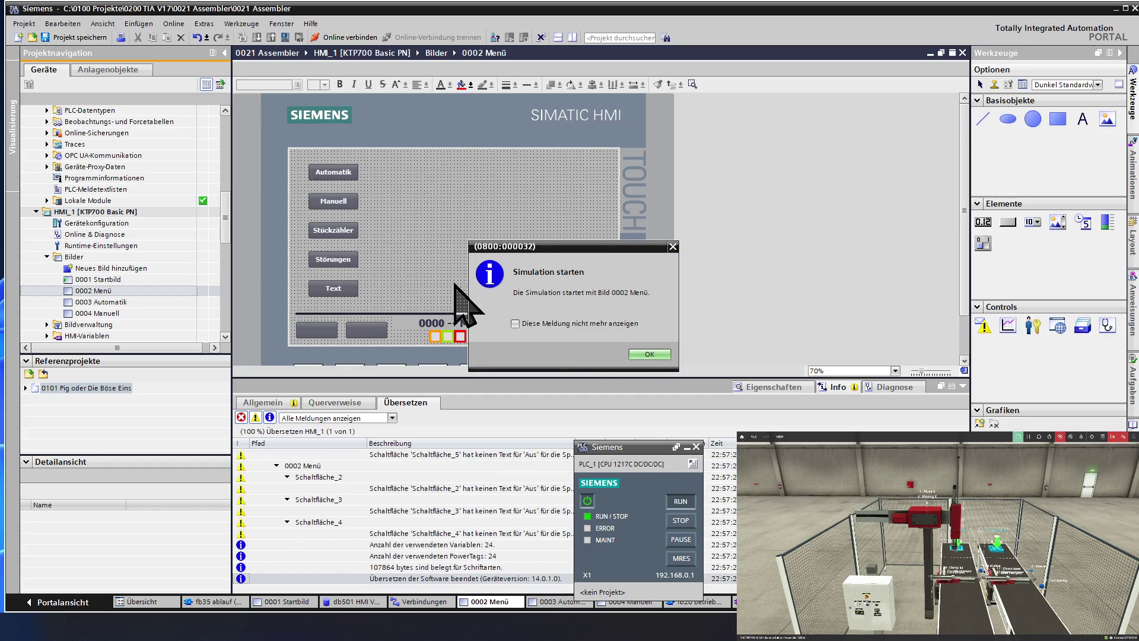
pyautogui.click(649, 354)
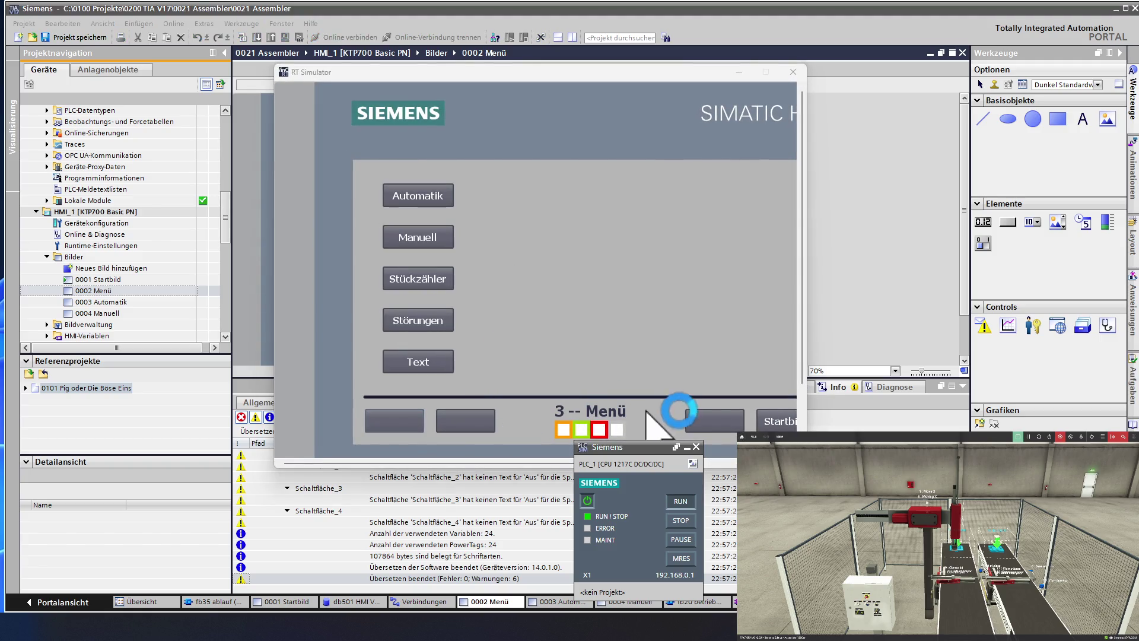
# - In the RT Simulator, switch to Startbild and back to Menü, then close it
pyautogui.click(777, 420)
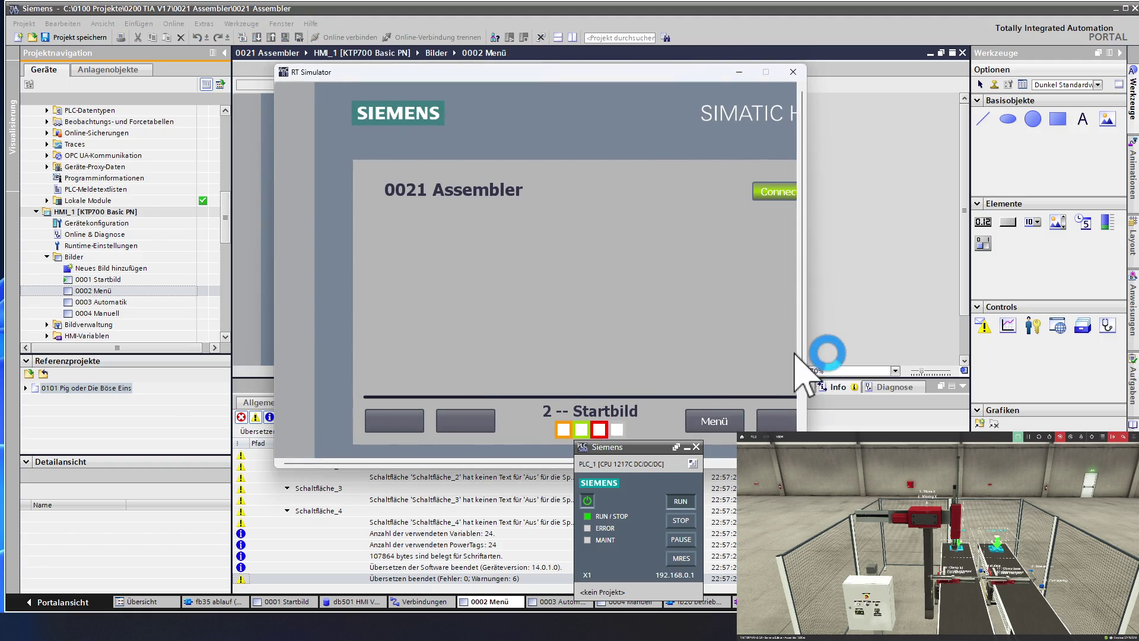
pyautogui.moveTo(807, 343); pyautogui.dragTo(884, 341)
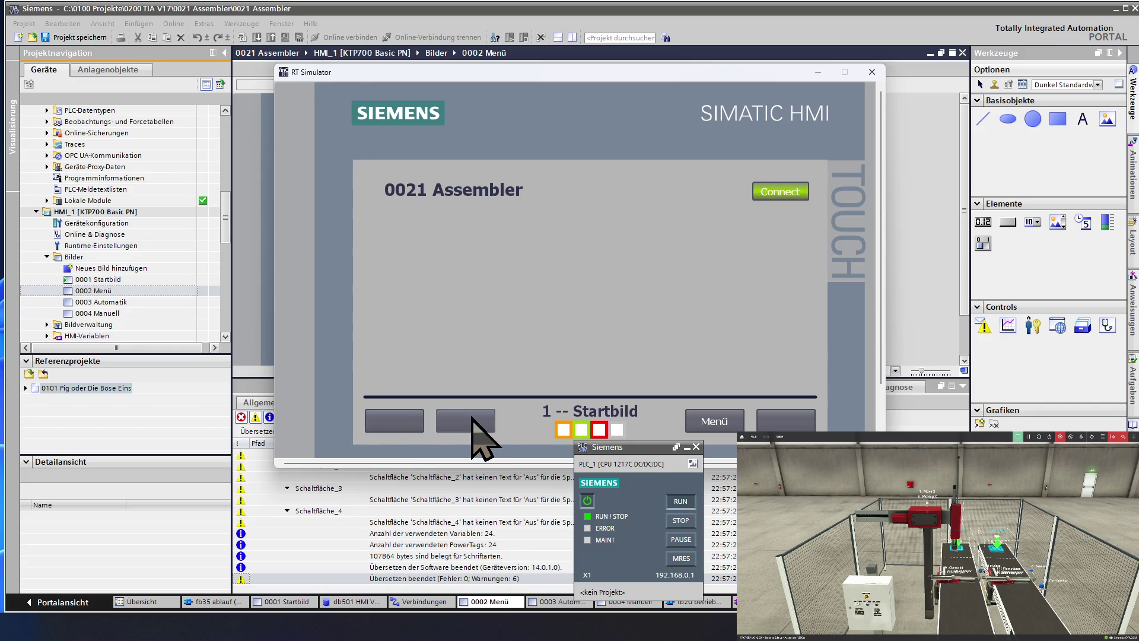
pyautogui.click(725, 421)
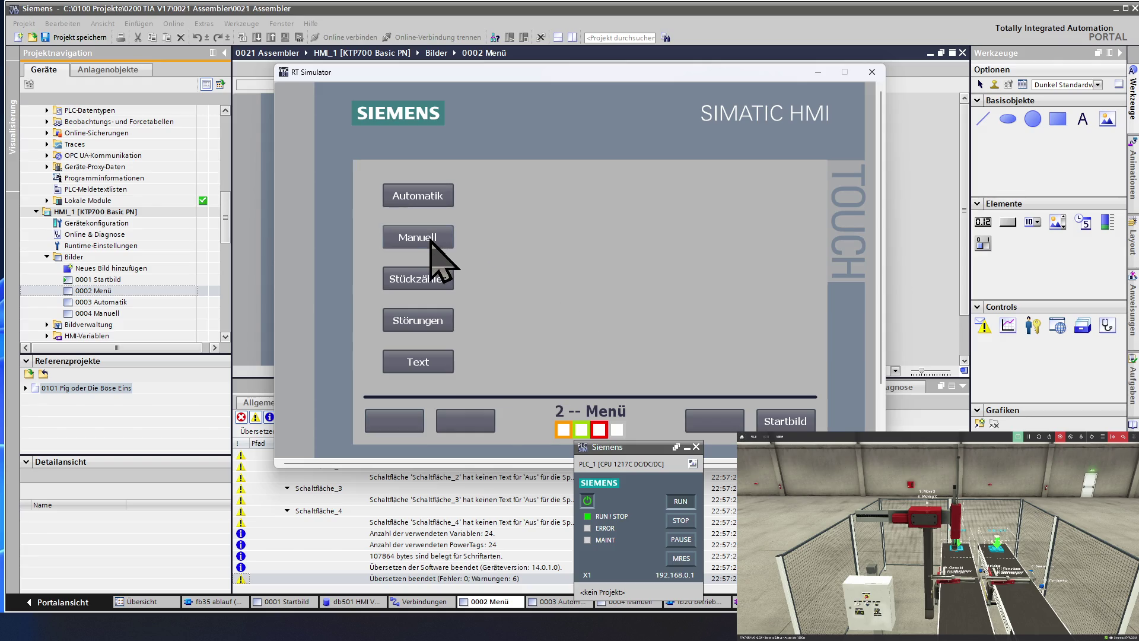
pyautogui.click(872, 73)
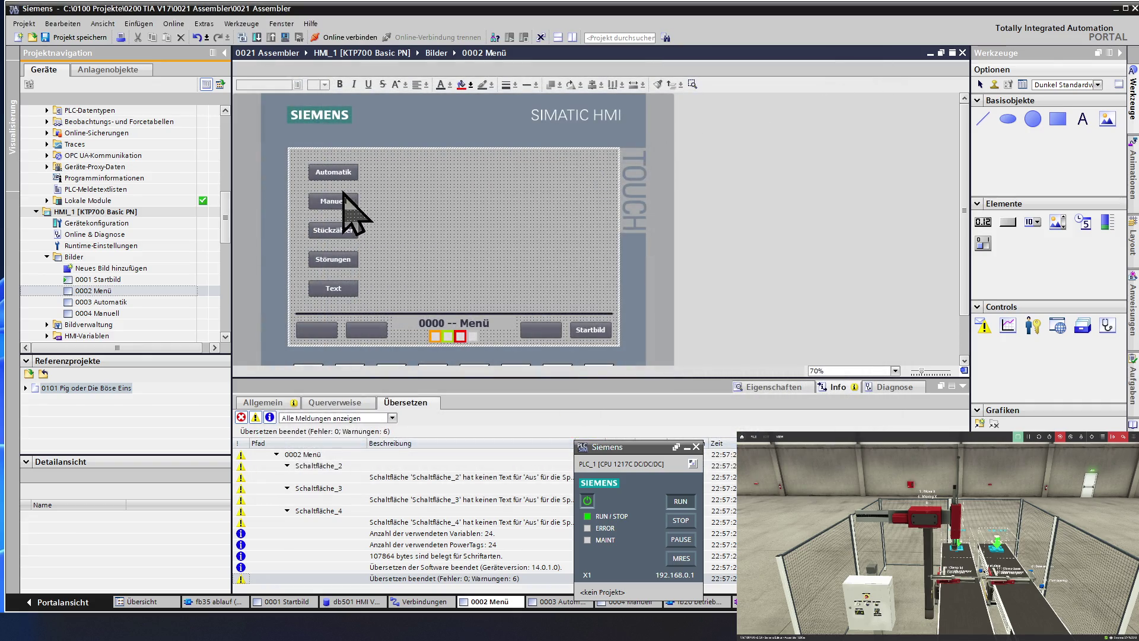
# - Give the Automatik button an AktiviereBild press action with Bildname 0003 Automatik
pyautogui.click(332, 173)
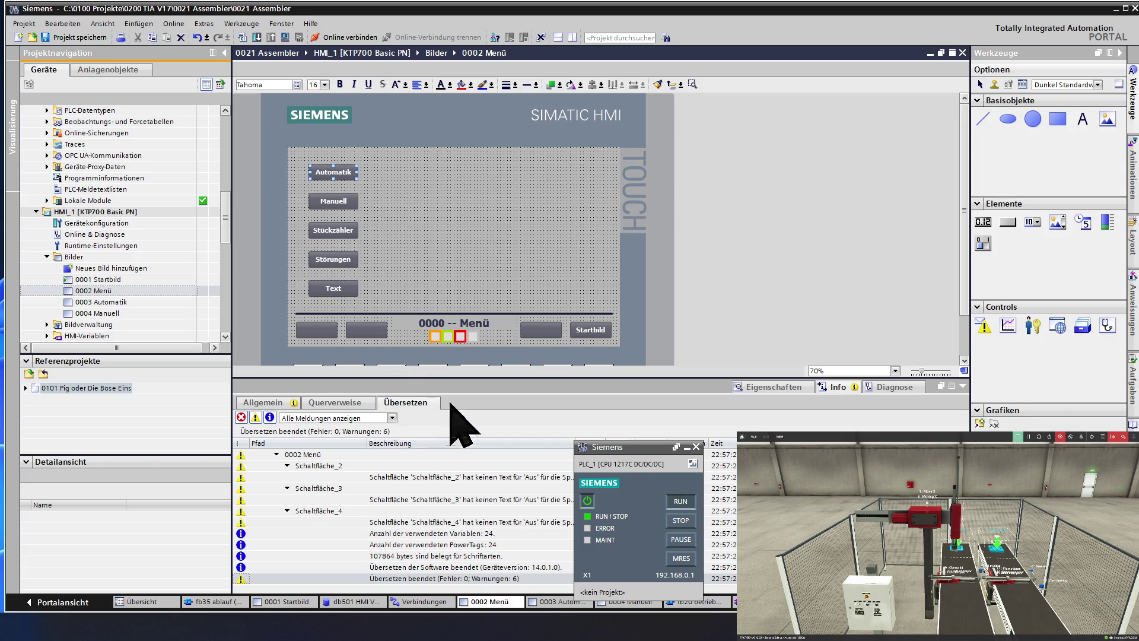
pyautogui.click(769, 387)
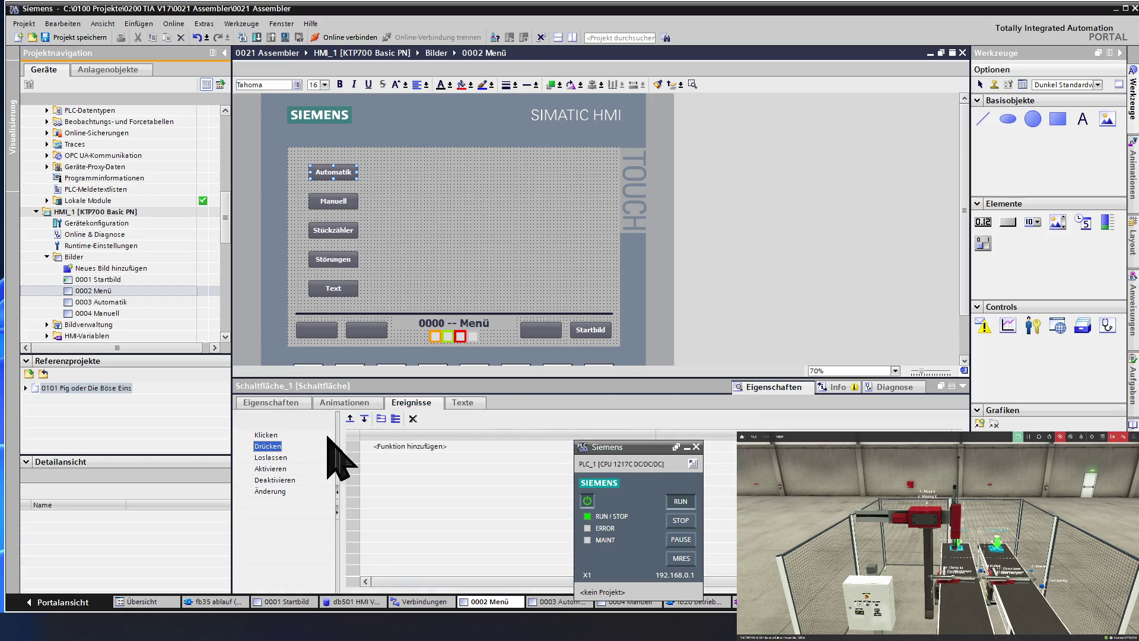
pyautogui.click(350, 446)
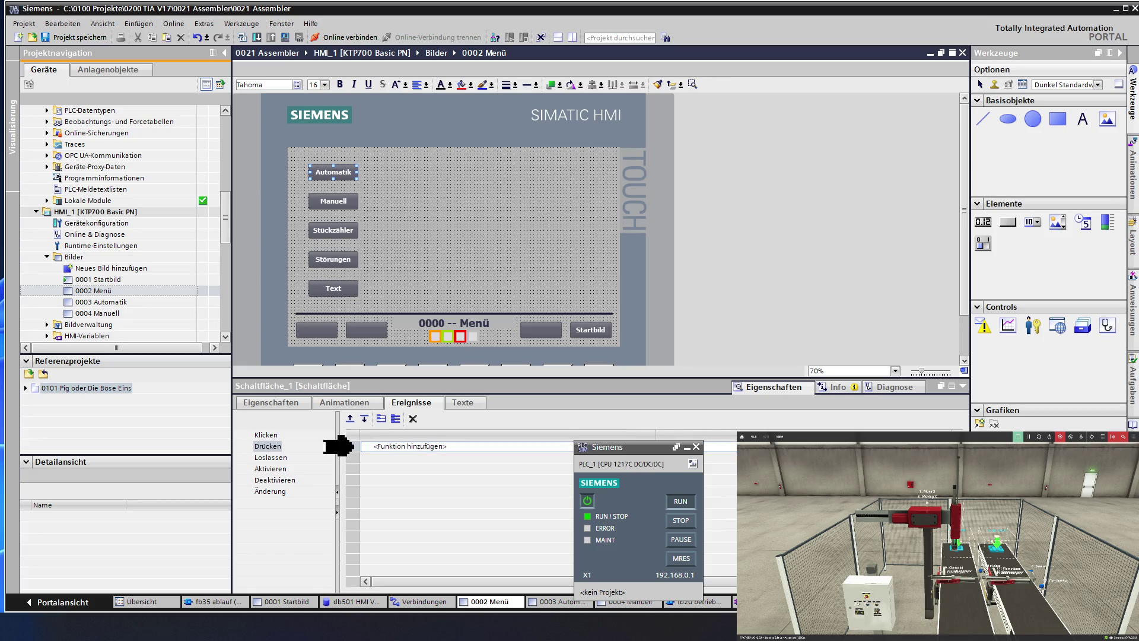
pyautogui.hotkey('ctrl', 'v')
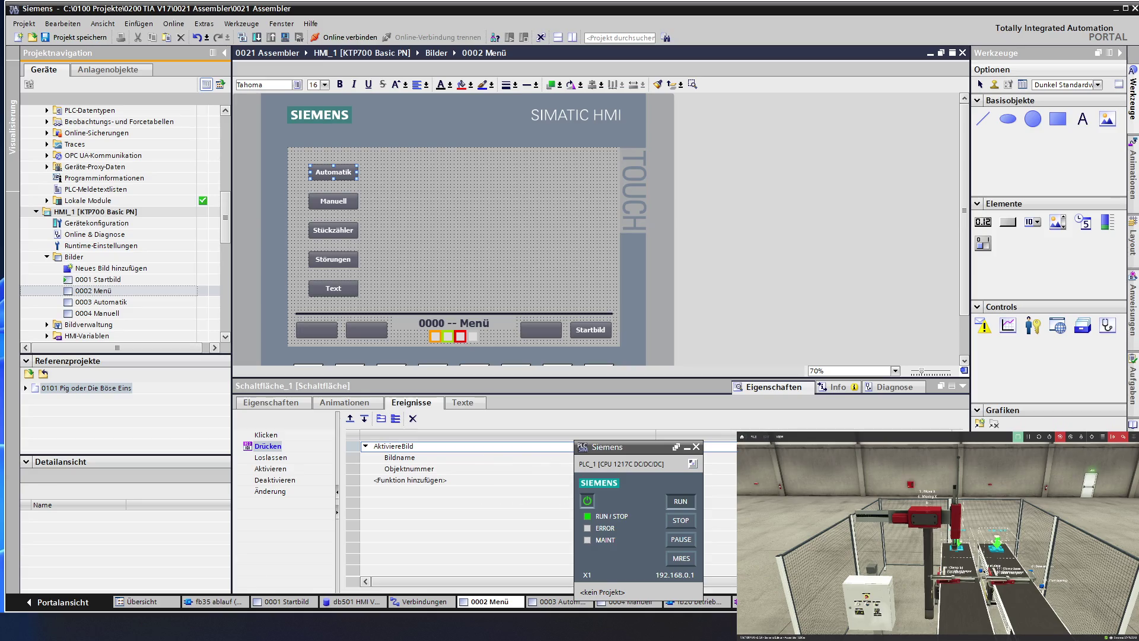
pyautogui.click(711, 458)
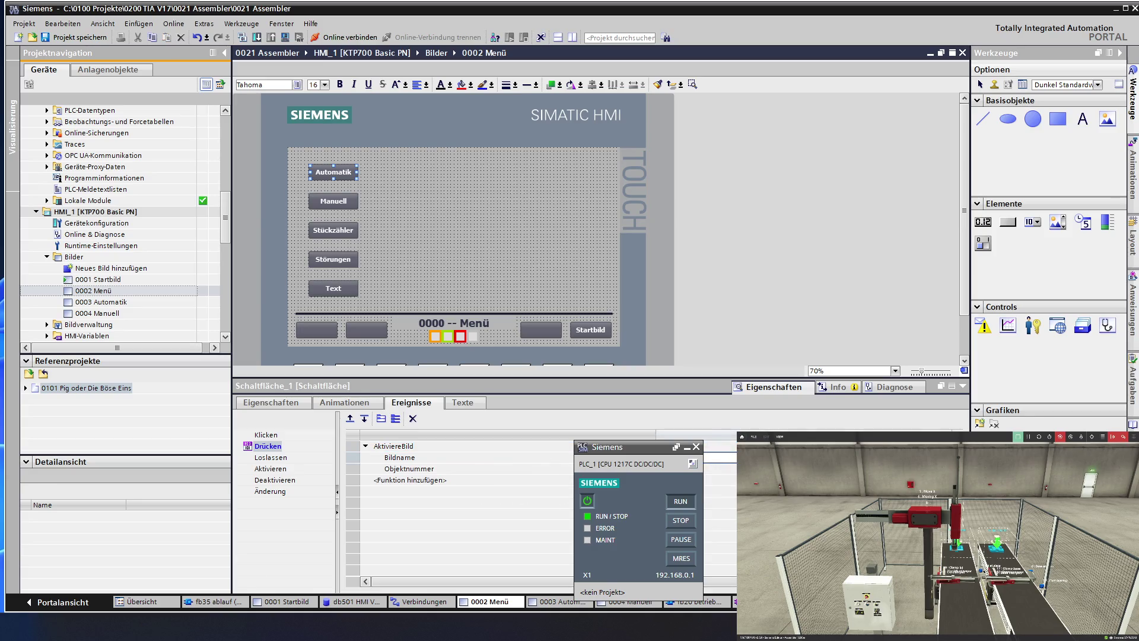
pyautogui.click(731, 458)
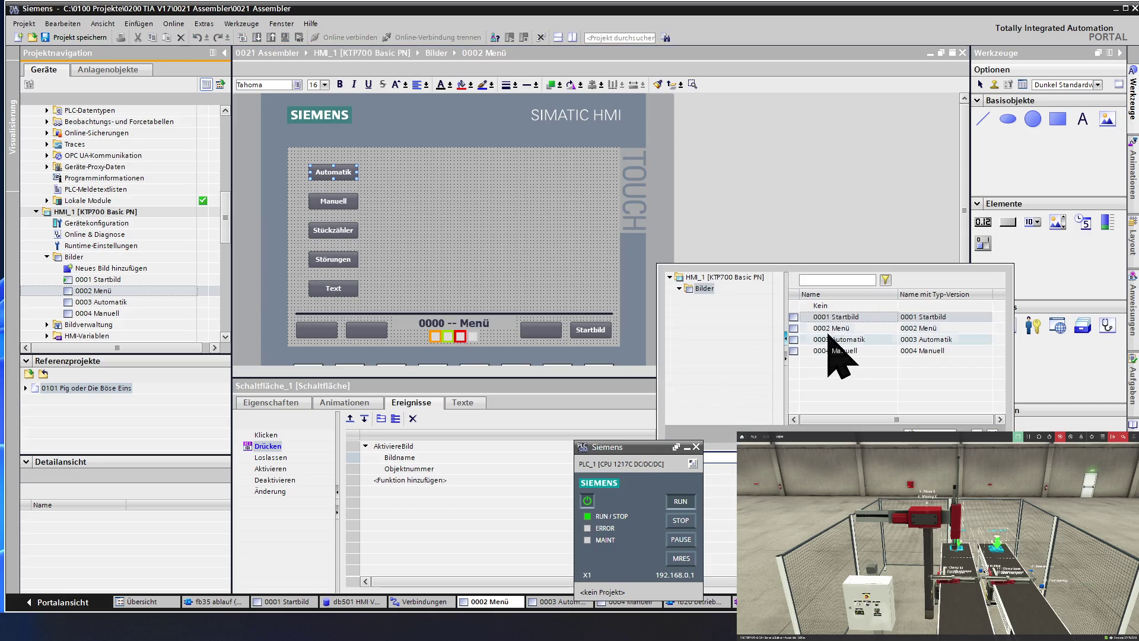
pyautogui.click(870, 339)
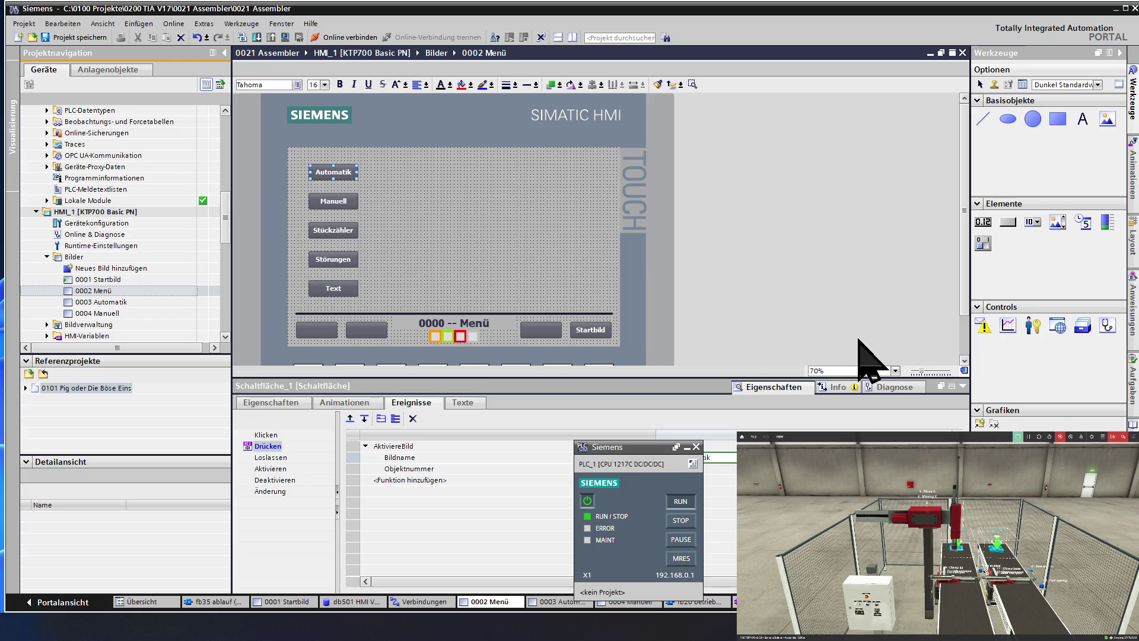
pyautogui.click(329, 203)
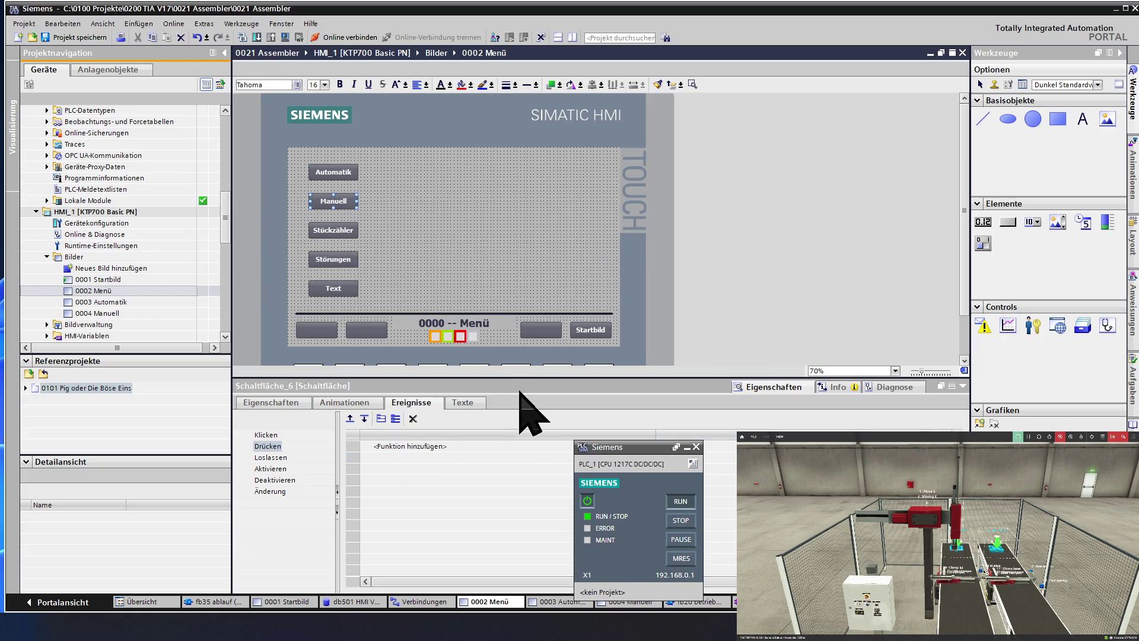
# - Set the Manuell button's Drücken event to AktiviereBild targeting screen 0004 Manuell
pyautogui.click(391, 447)
pyautogui.click(391, 459)
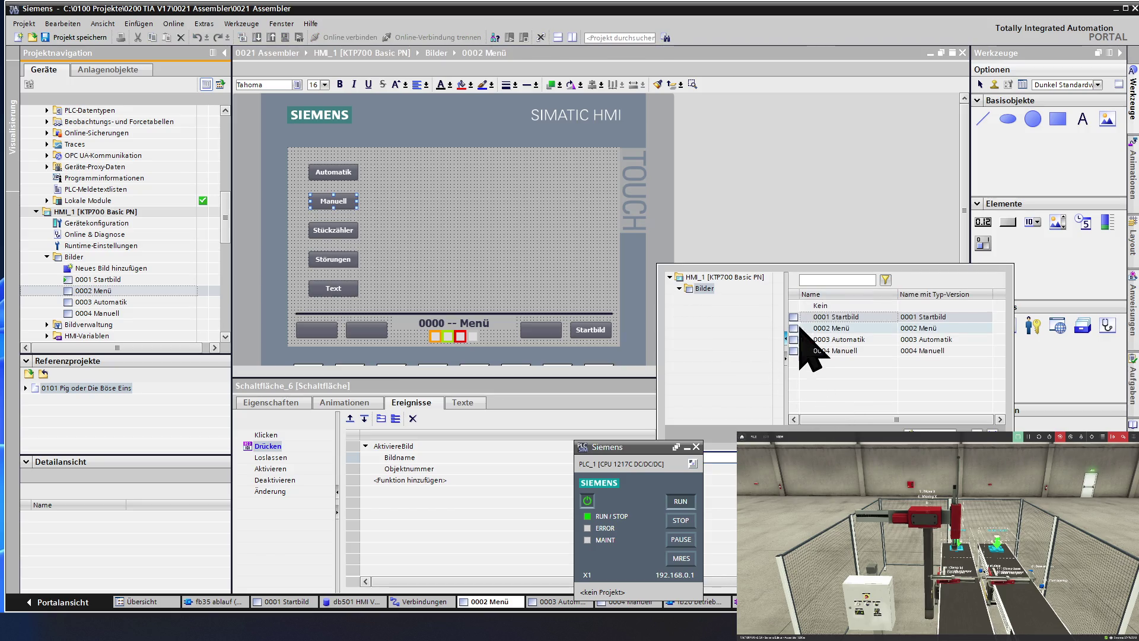
pyautogui.click(822, 350)
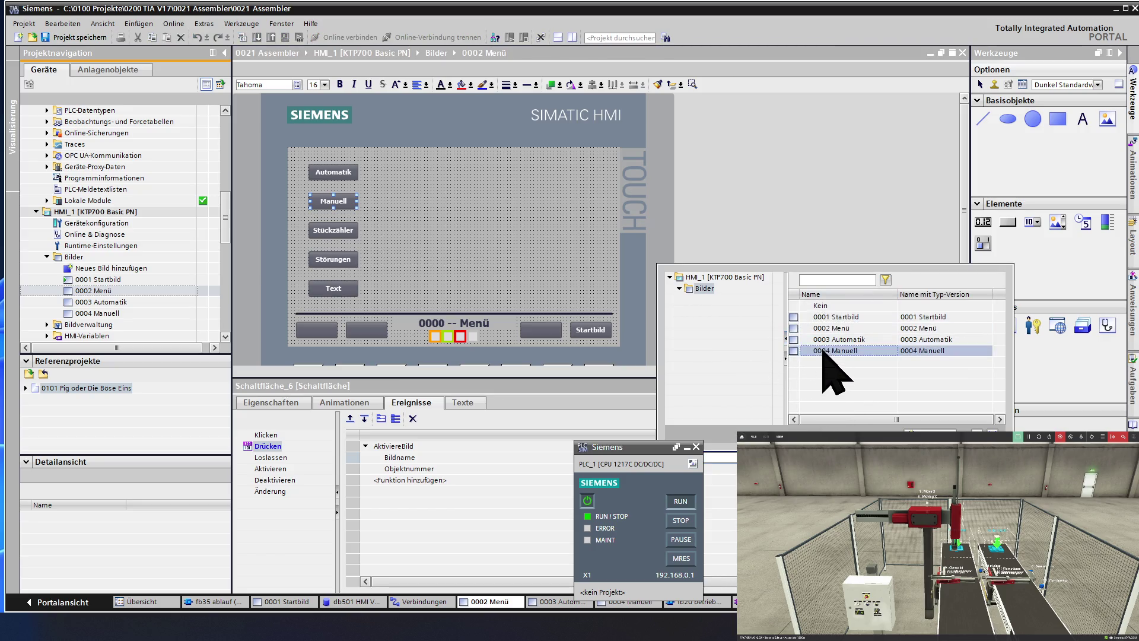
pyautogui.doubleClick(822, 351)
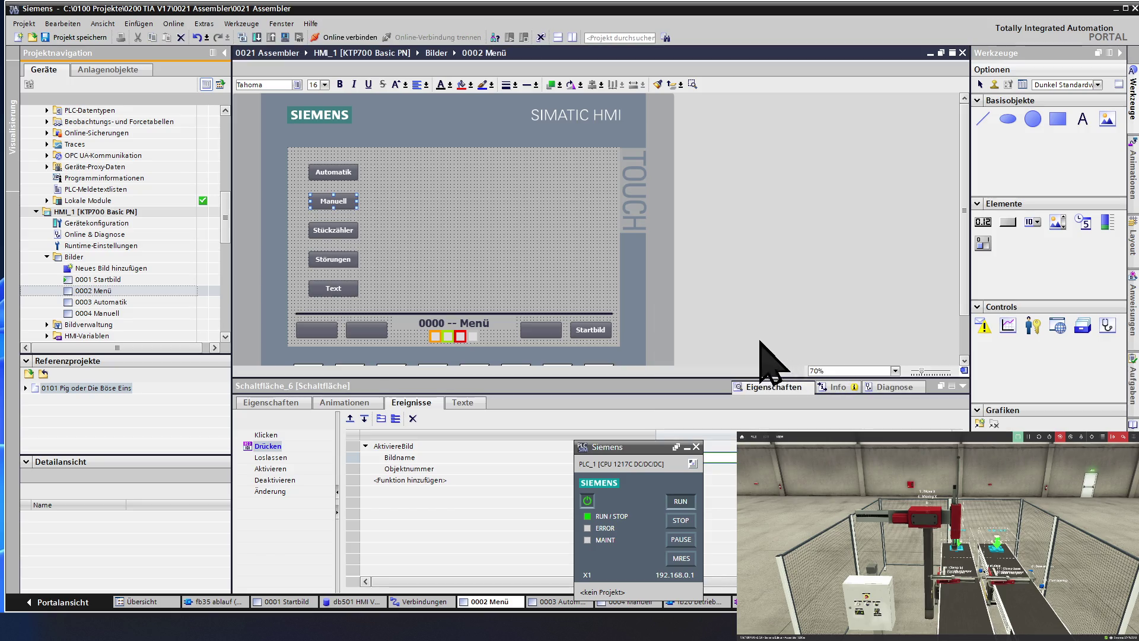
pyautogui.click(485, 229)
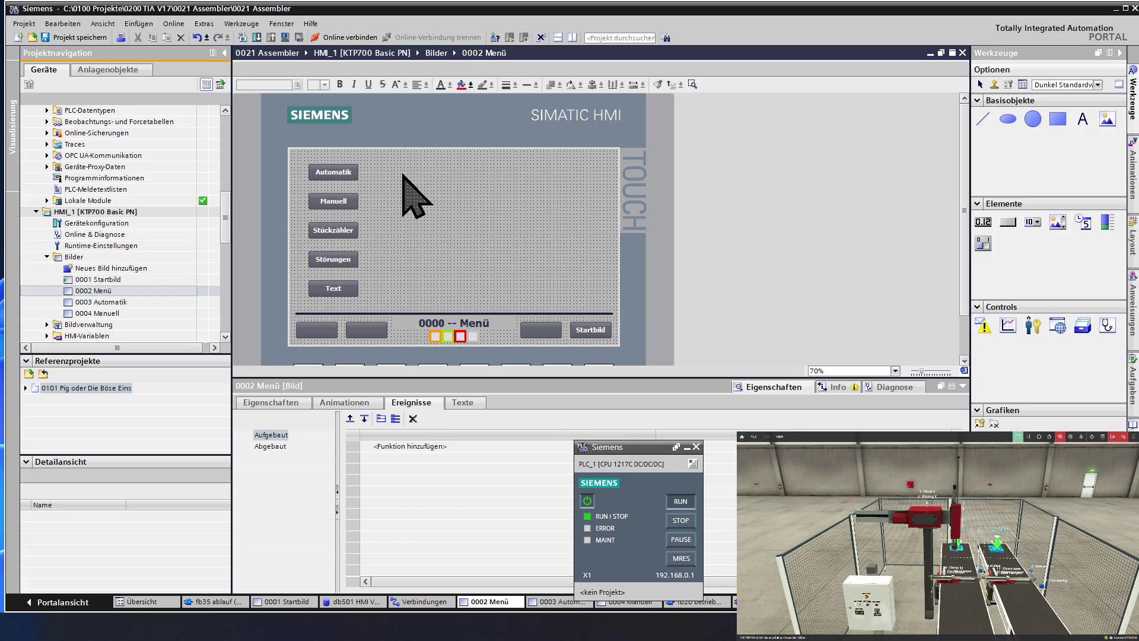
# - Compile HMI_1 (0 errors, 6 warnings) and confirm starting the runtime simulation
pyautogui.click(285, 37)
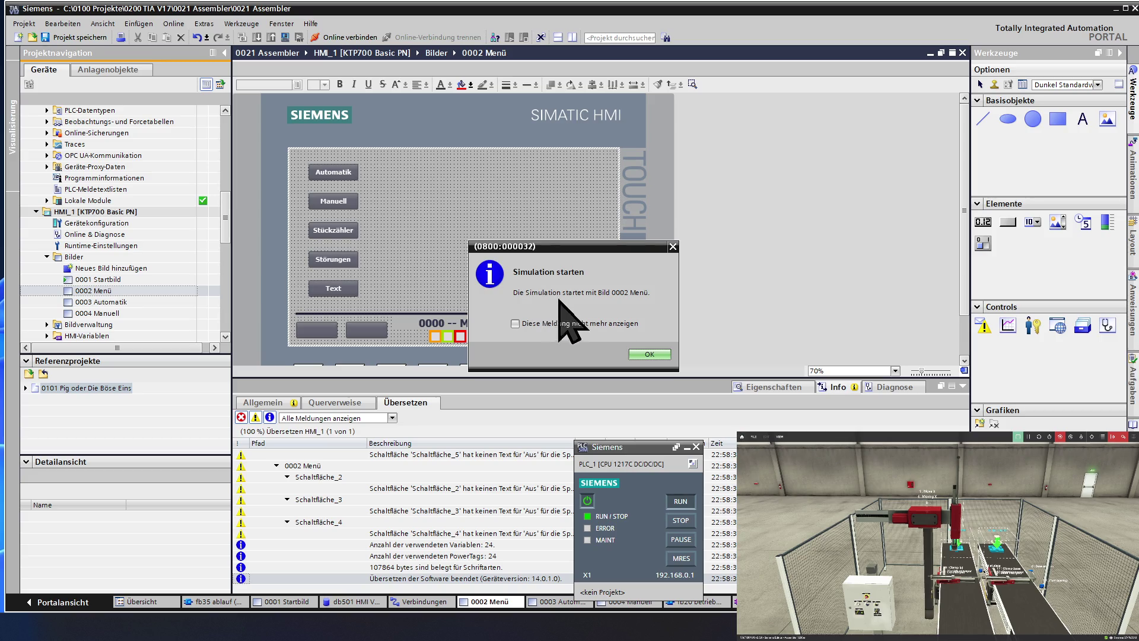
pyautogui.click(660, 356)
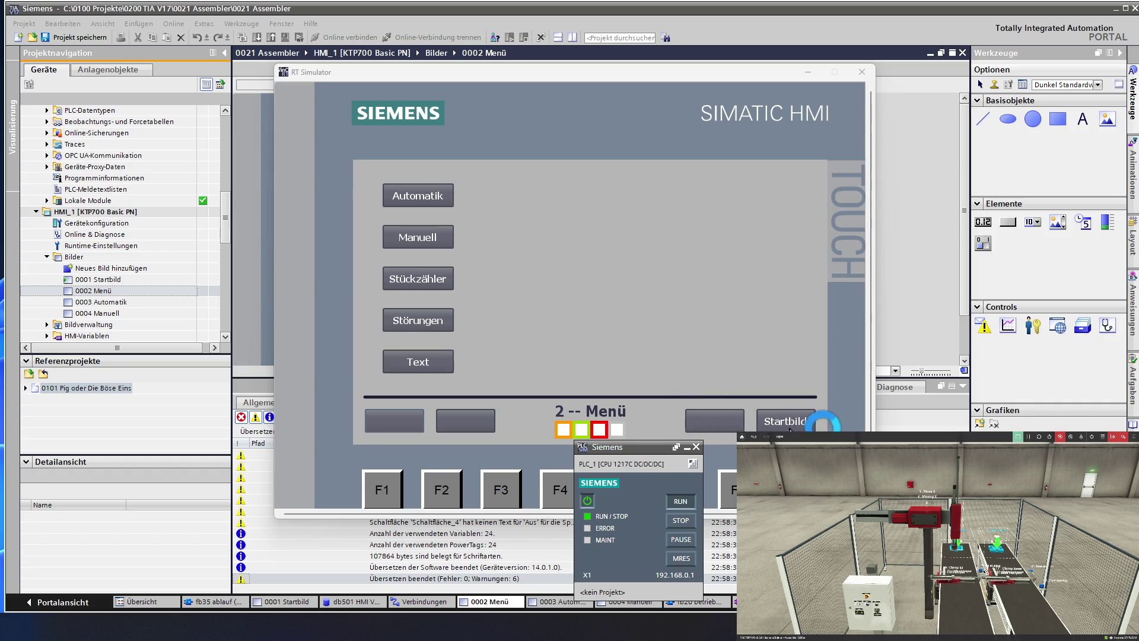
# - In the simulator, switch between Startbild and Menü twice, then open the Automatik screen
pyautogui.click(803, 418)
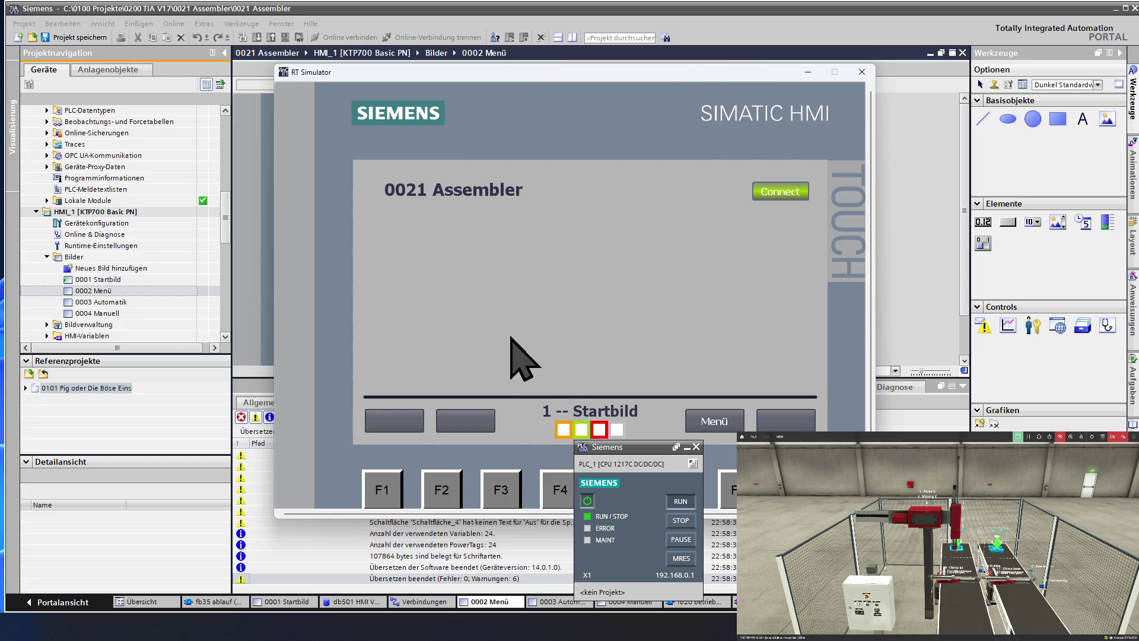
pyautogui.click(721, 421)
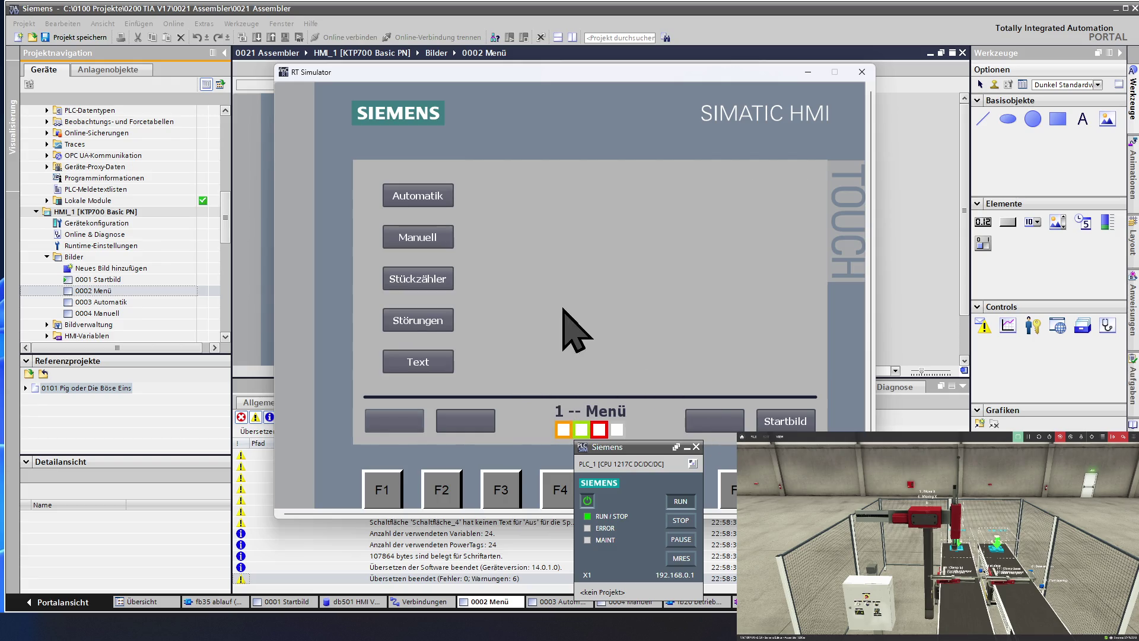
pyautogui.click(789, 420)
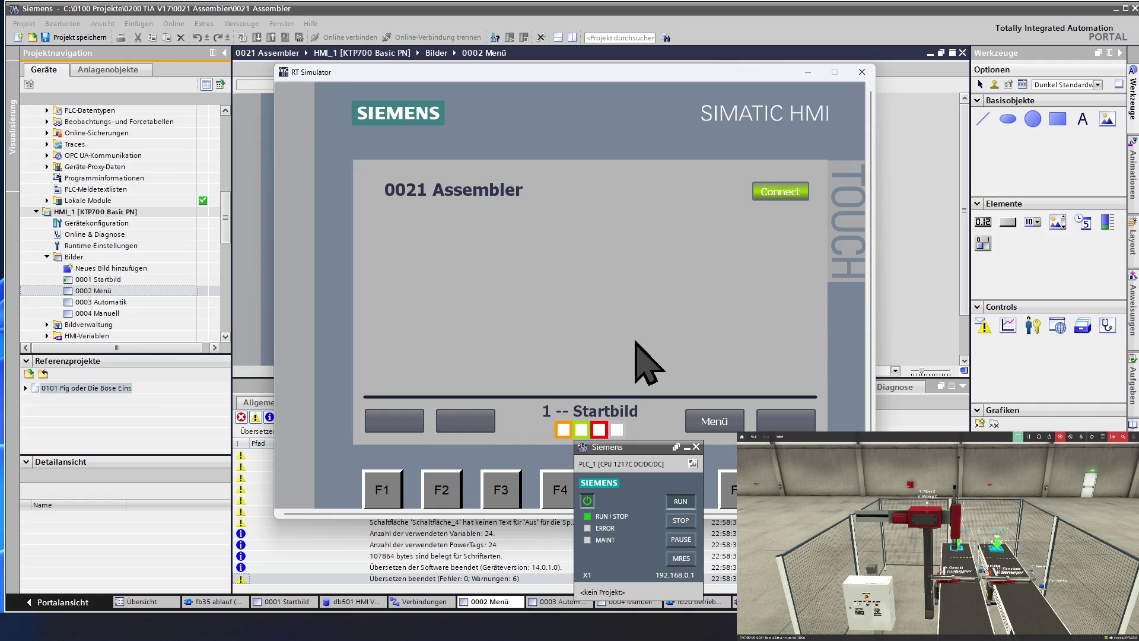
pyautogui.click(720, 426)
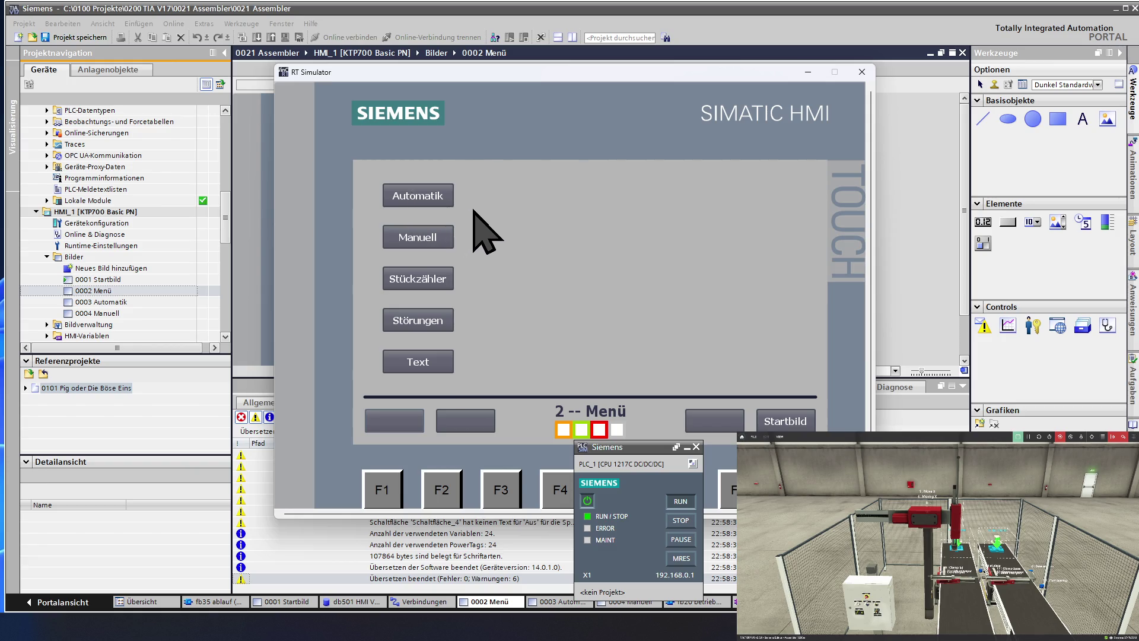
pyautogui.click(424, 197)
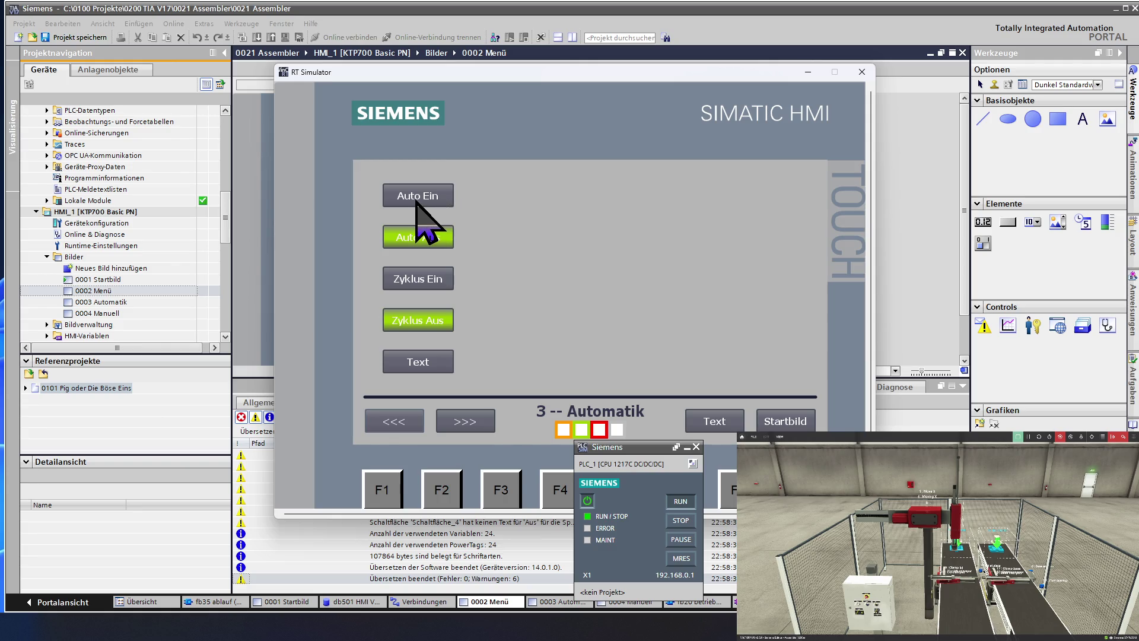
# - Turn Auto Ein on, toggle Zyklus on, off and on again, then return to Menü
pyautogui.click(416, 199)
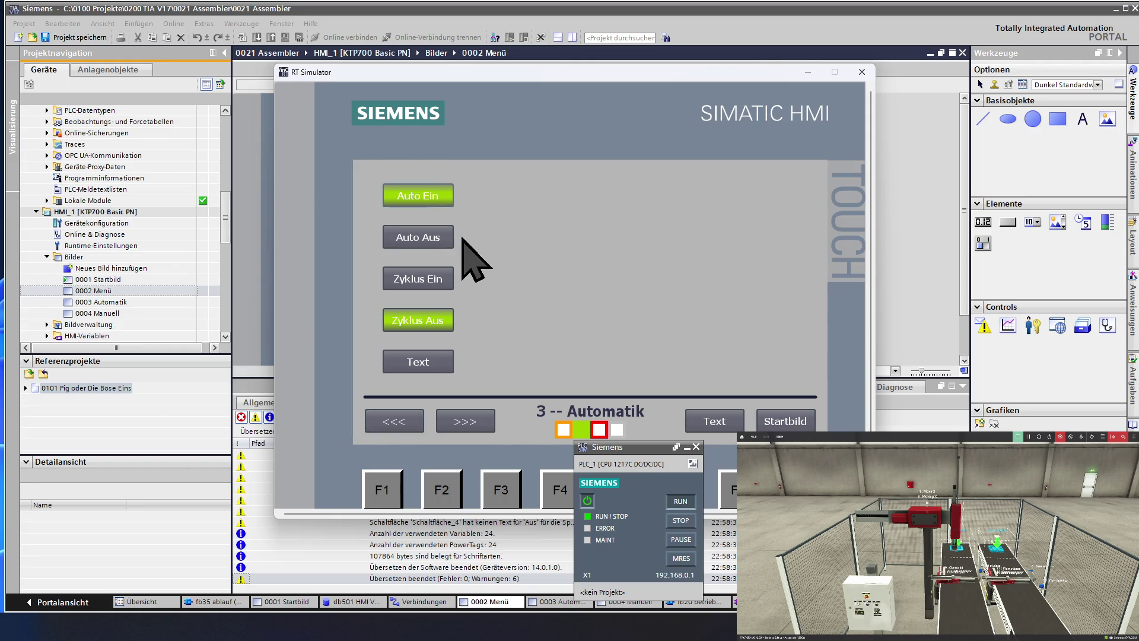
pyautogui.click(436, 282)
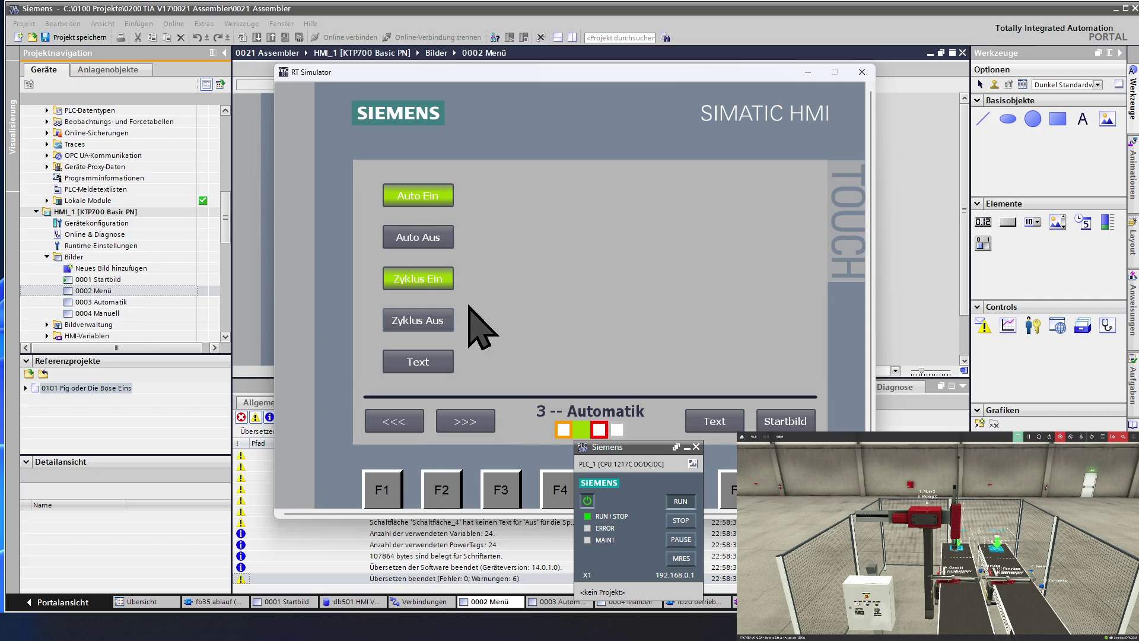
pyautogui.click(443, 322)
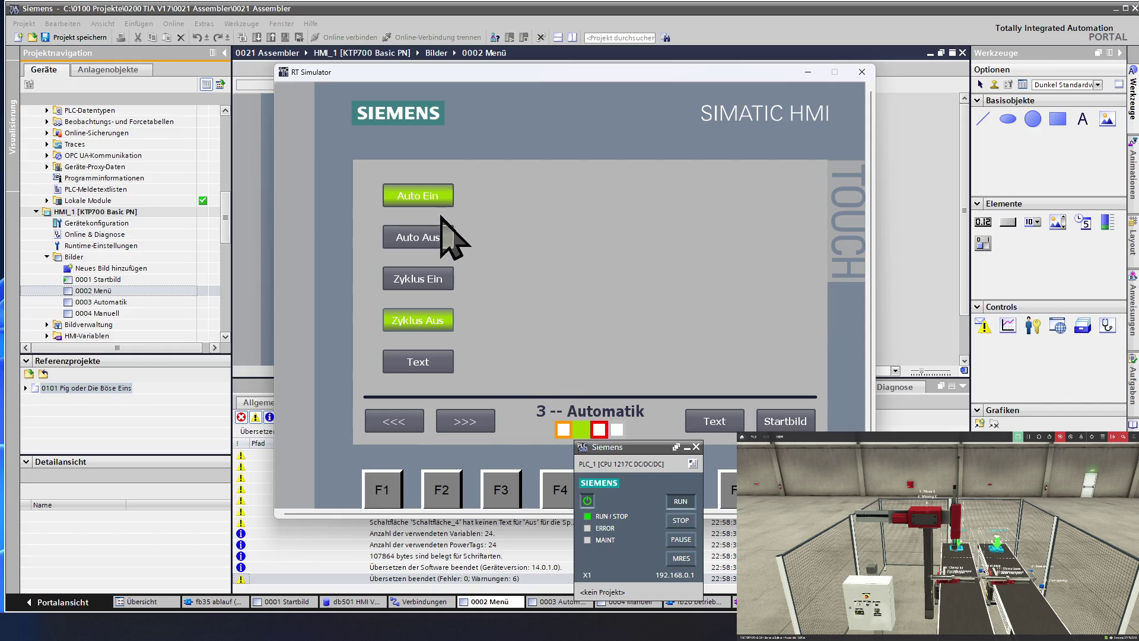
pyautogui.click(442, 280)
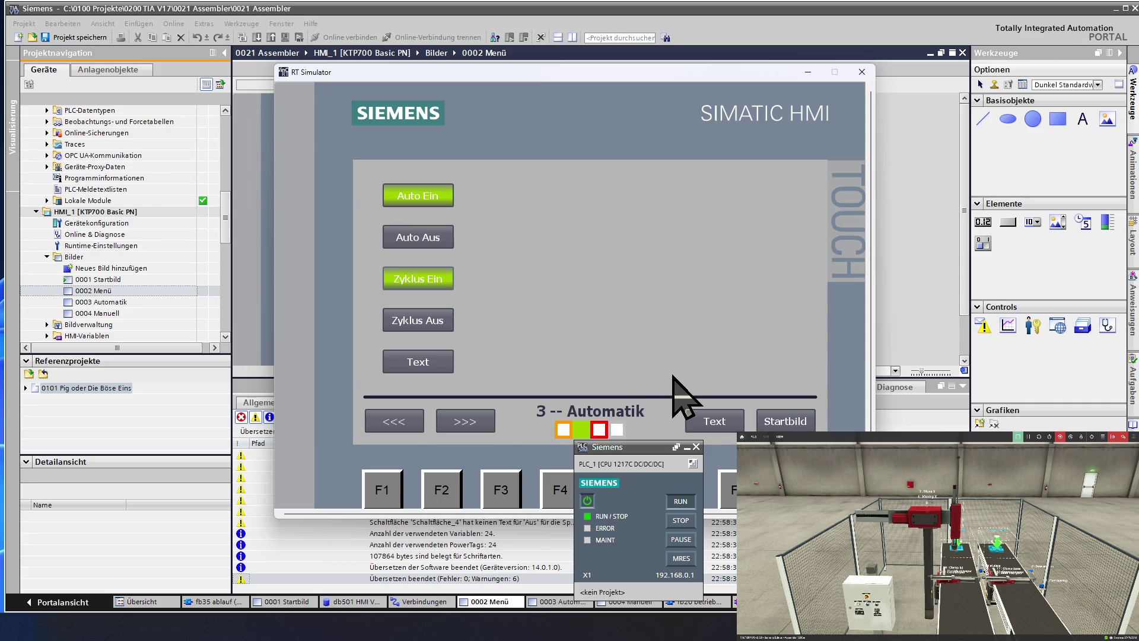
pyautogui.click(716, 423)
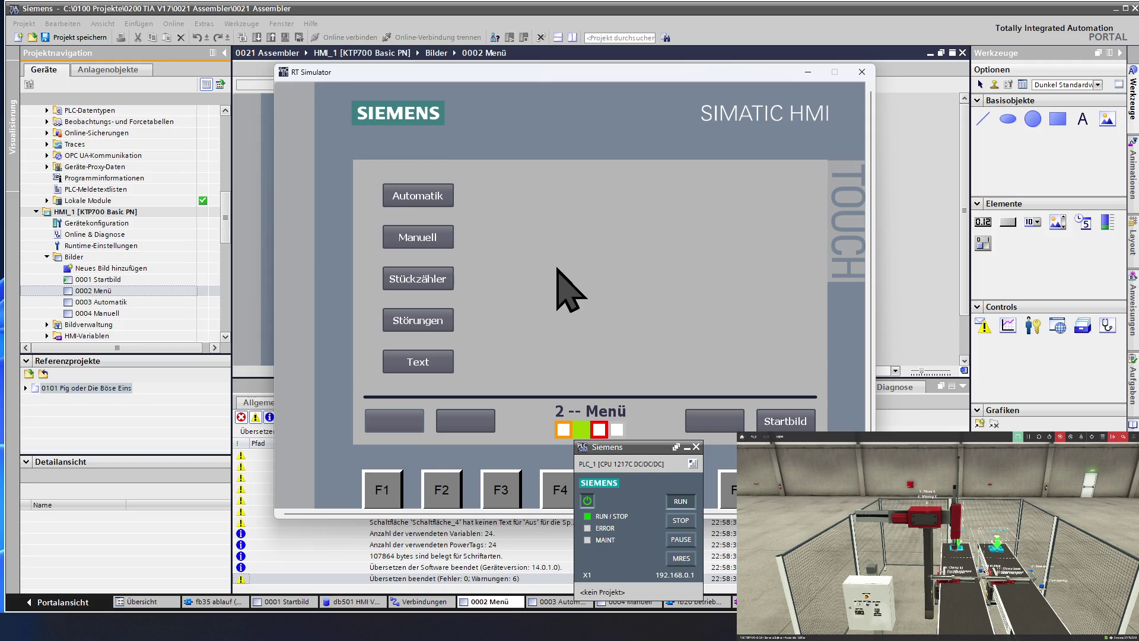
# - Test navigation between the Manuell, Startbild and Menü screens in the simulator
pyautogui.click(433, 237)
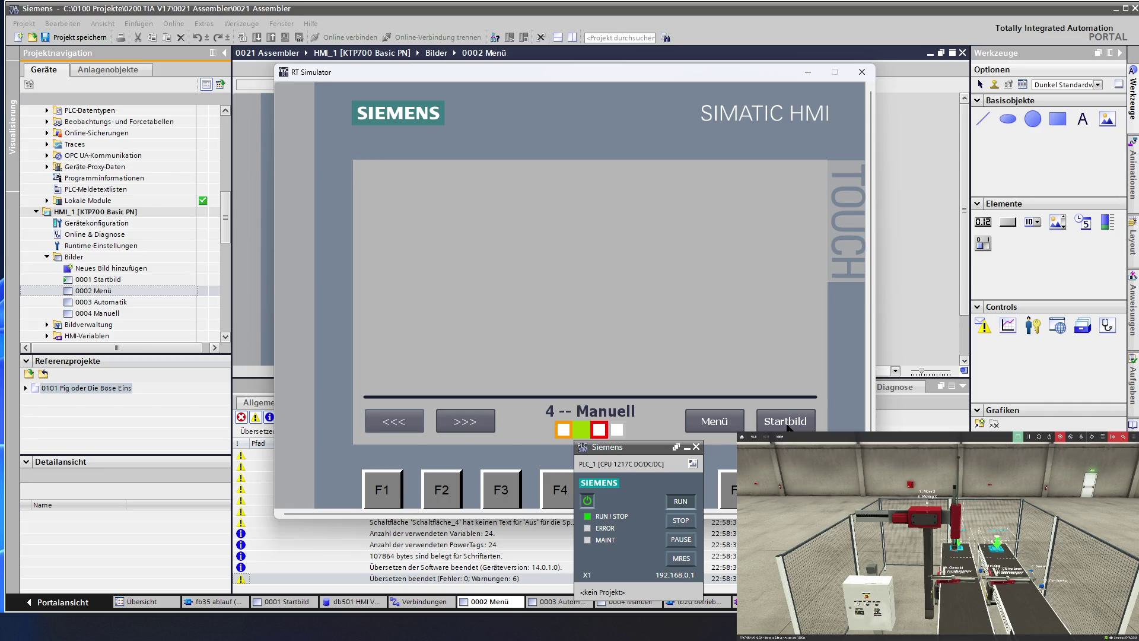
pyautogui.click(786, 423)
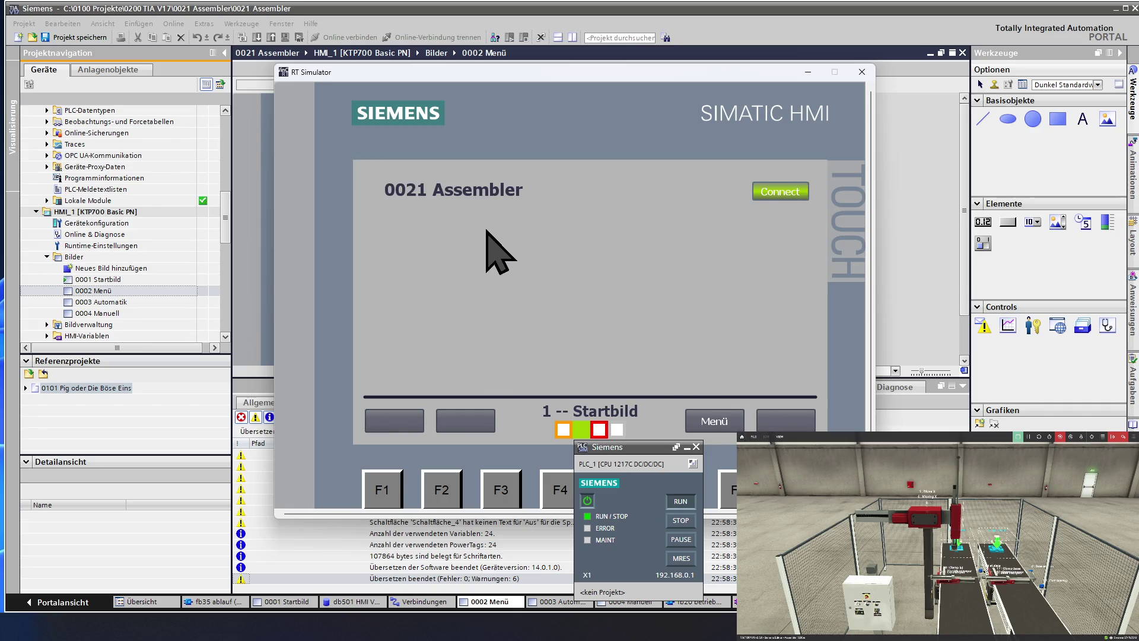
pyautogui.click(715, 421)
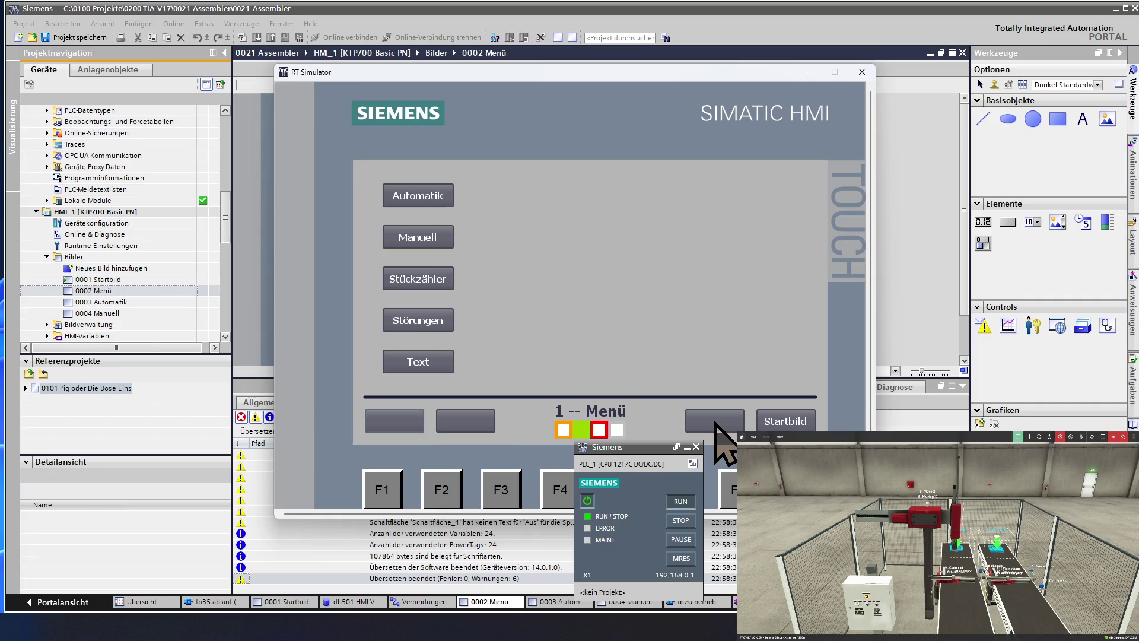
pyautogui.click(451, 239)
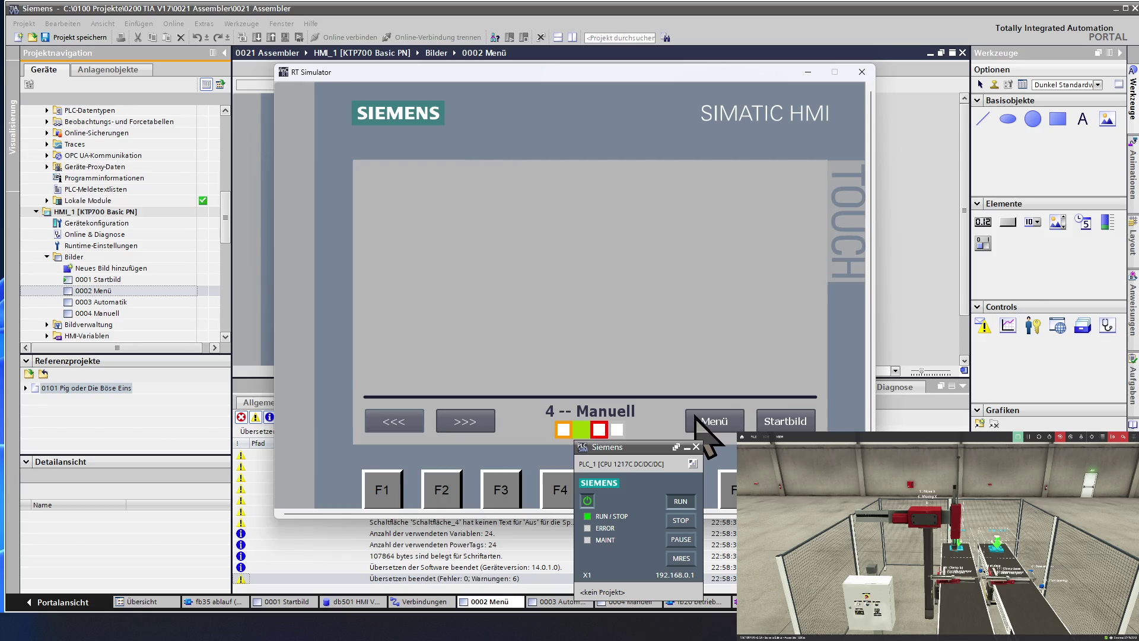
pyautogui.click(765, 422)
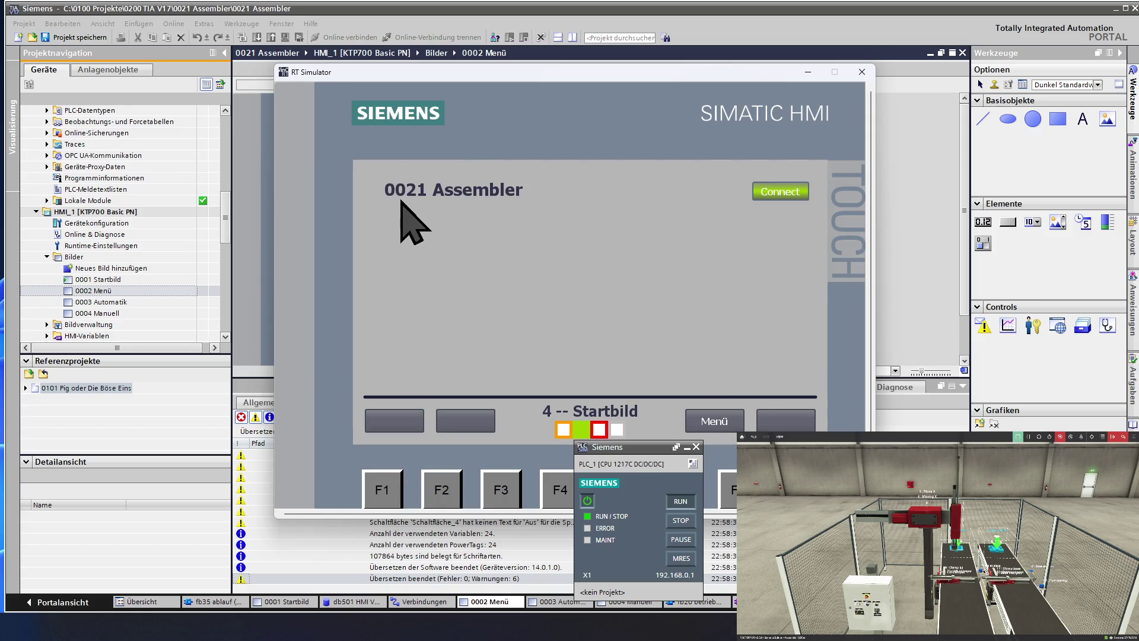
pyautogui.click(725, 422)
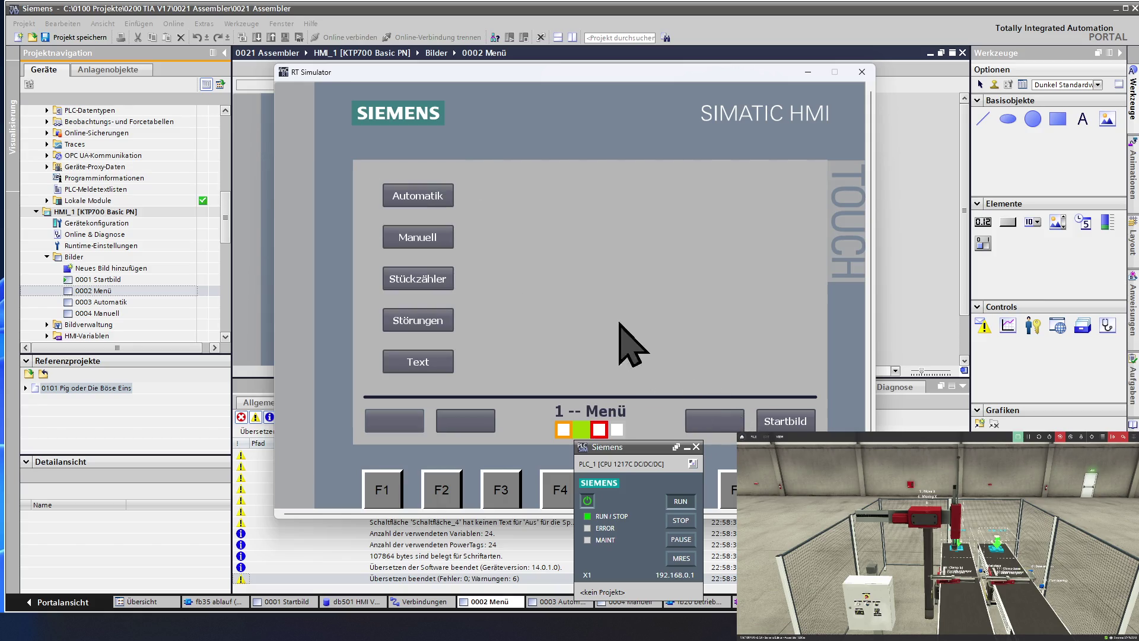
# - Open Automatik, switch the cycle off with Zyklus Aus, and close the RT Simulator
pyautogui.click(421, 199)
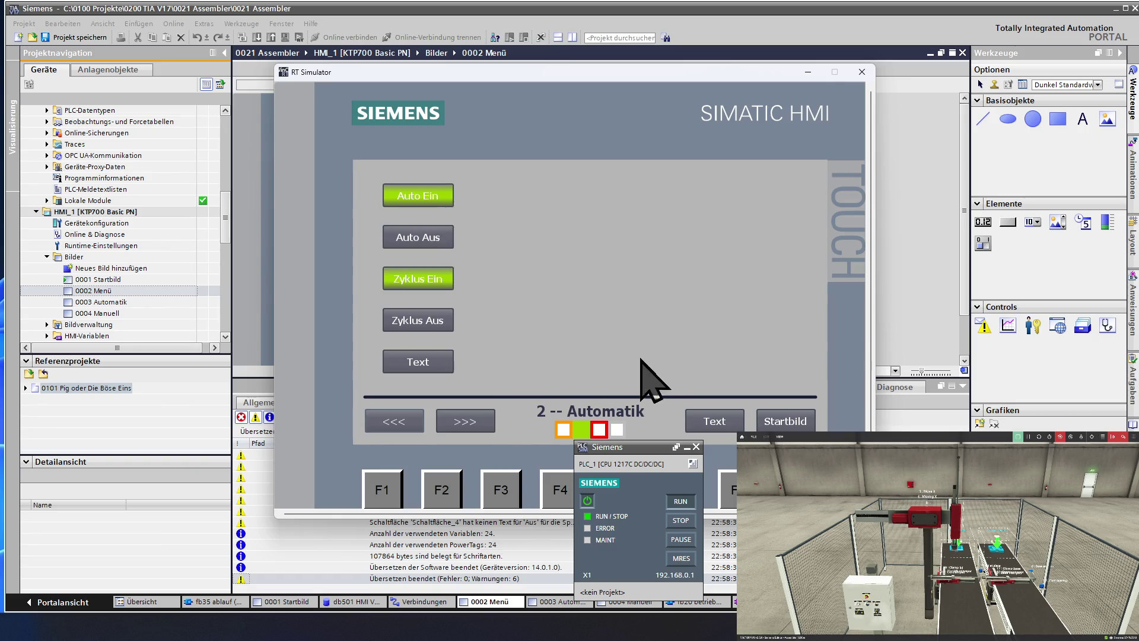
pyautogui.click(718, 425)
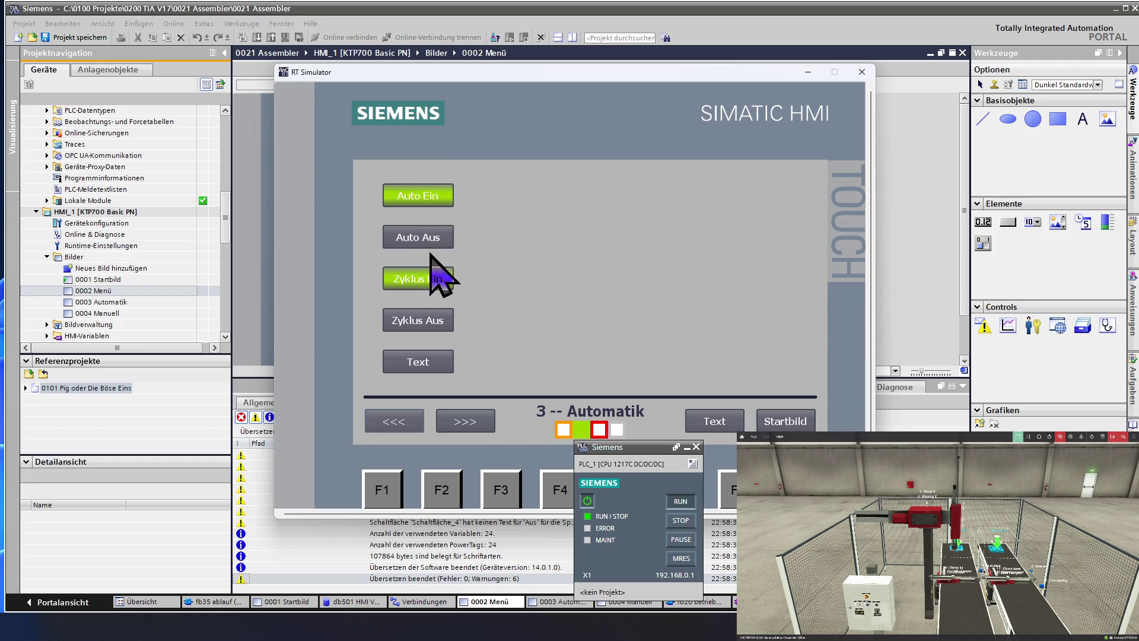
pyautogui.click(436, 318)
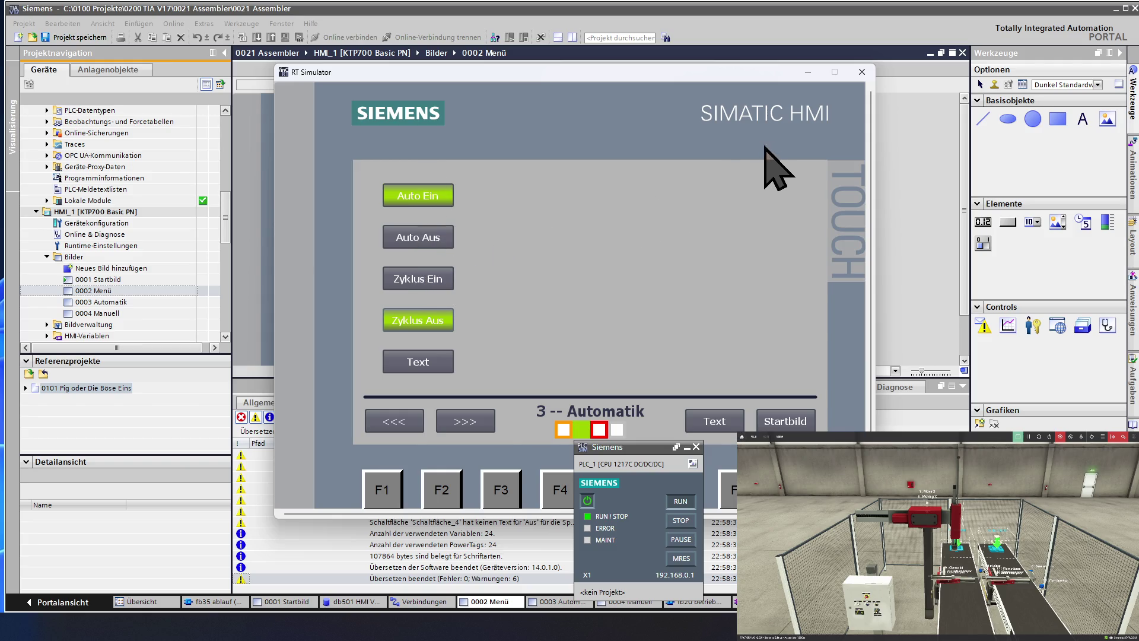
pyautogui.click(861, 72)
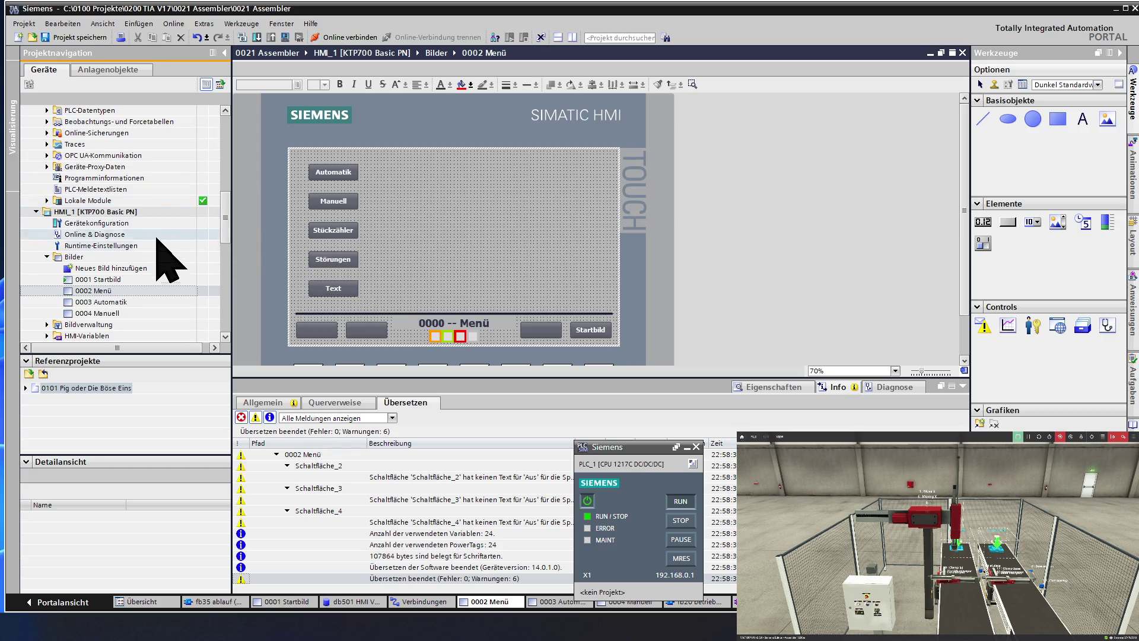
pyautogui.doubleClick(138, 302)
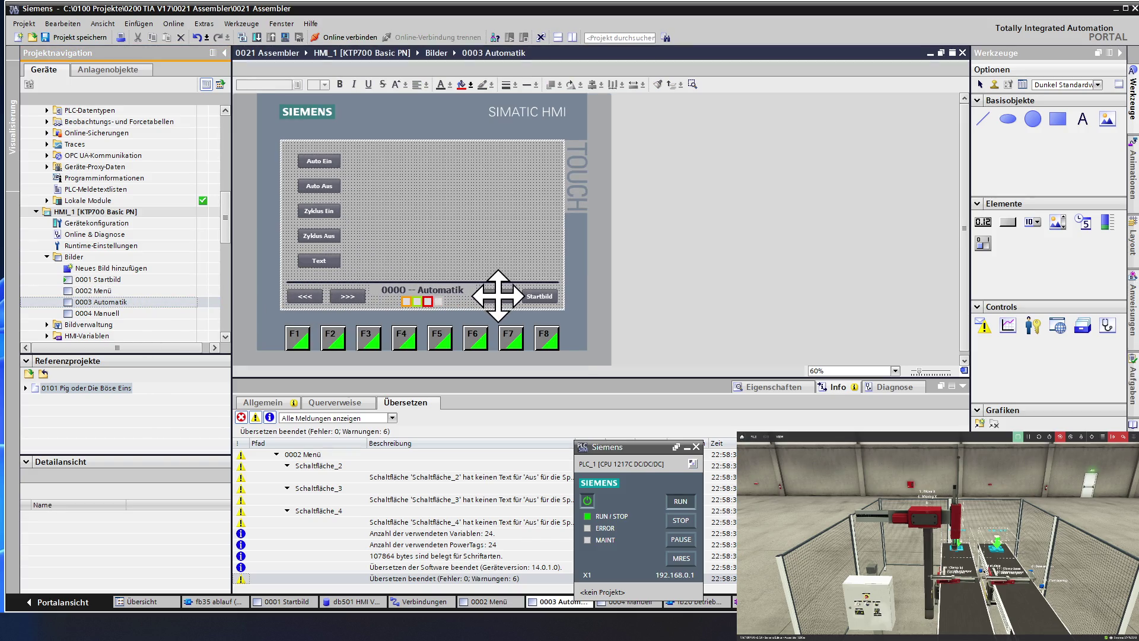
pyautogui.doubleClick(496, 297)
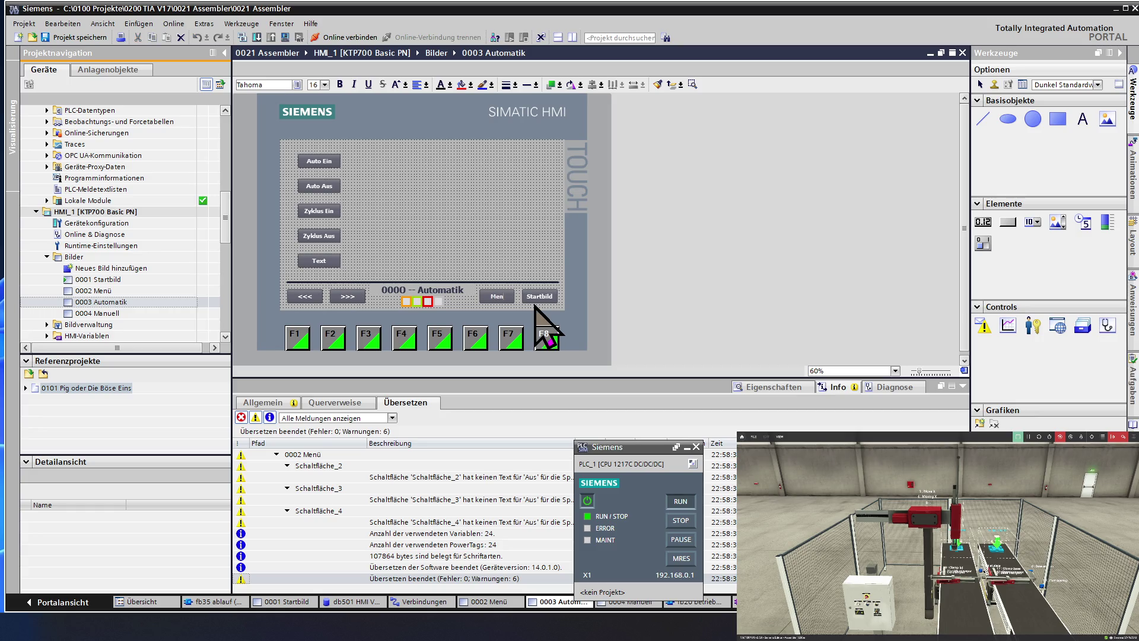
pyautogui.click(485, 252)
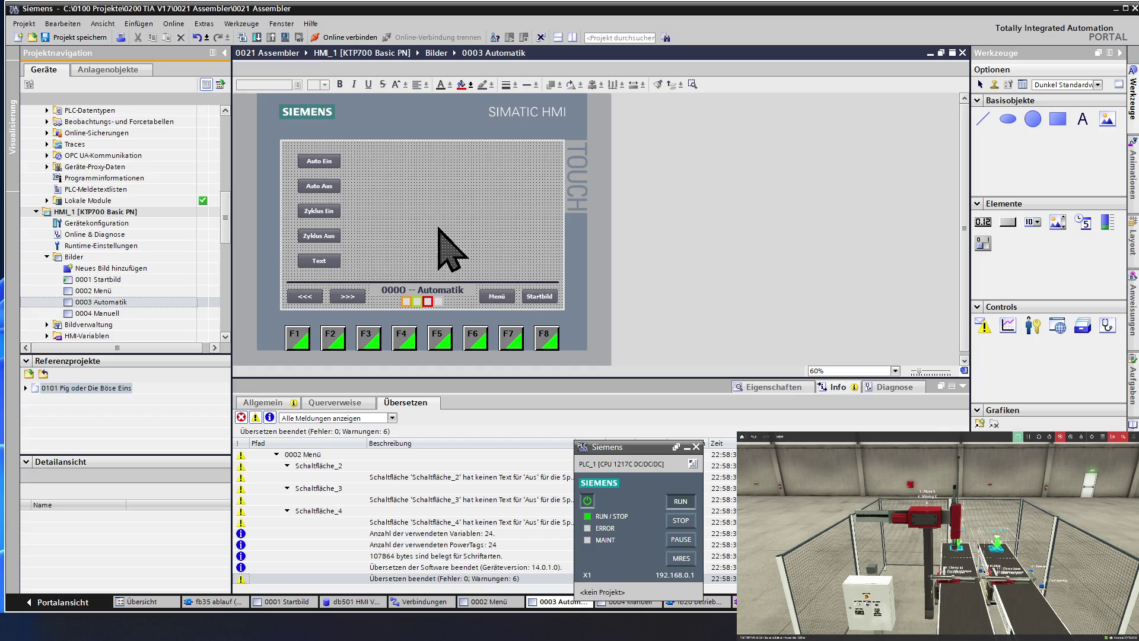
pyautogui.click(71, 234)
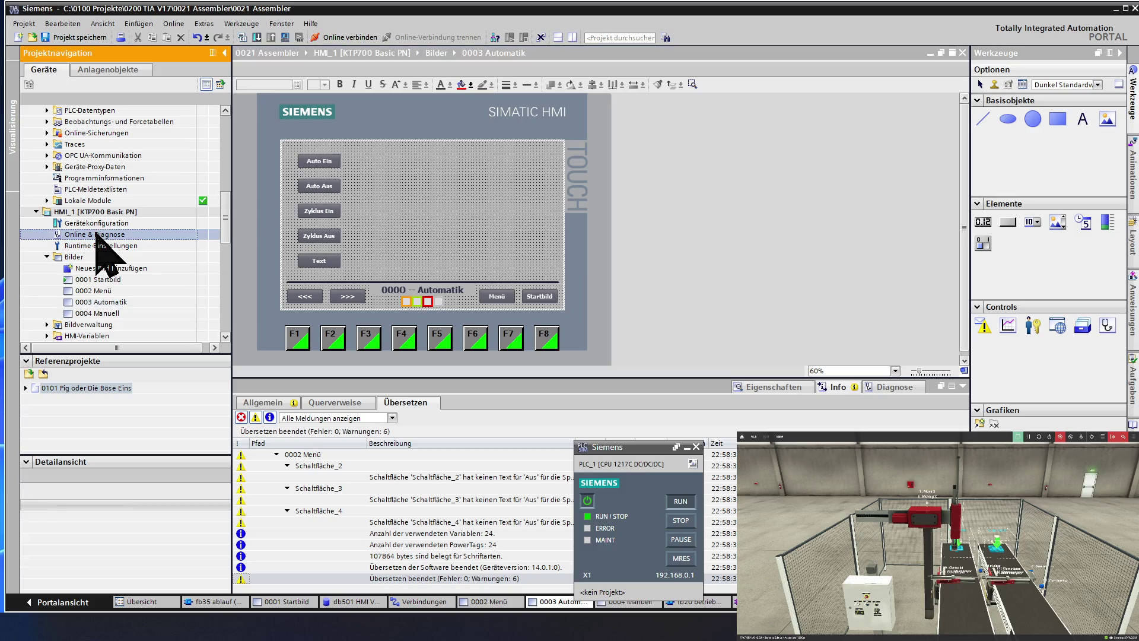
pyautogui.scroll(-3, 96, 234)
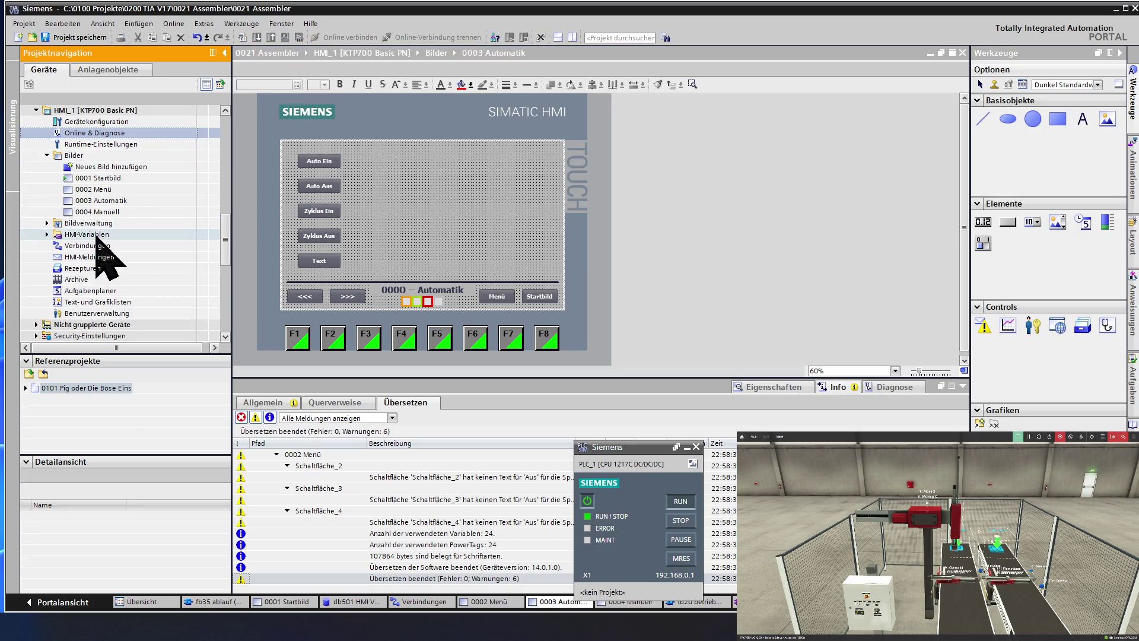
pyautogui.doubleClick(96, 235)
# - Open the Alle Variablen anzeigen table and scroll right to the Erfassungszyklus column
pyautogui.click(101, 246)
pyautogui.doubleClick(102, 248)
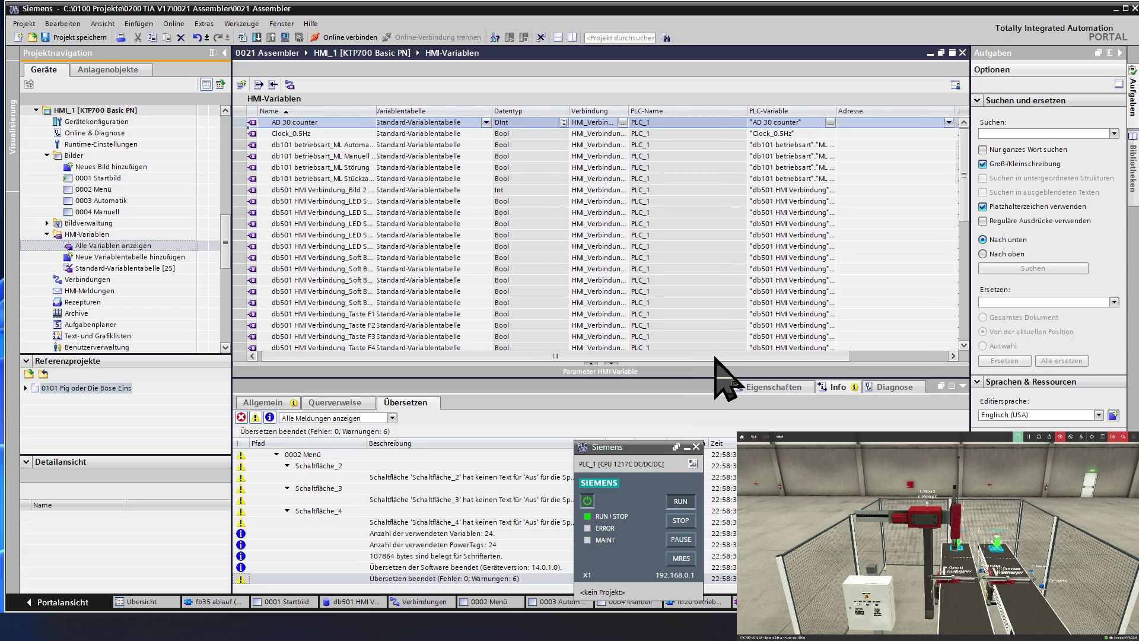
pyautogui.hscroll(2, 742, 380)
pyautogui.hscroll(2, 759, 385)
pyautogui.hscroll(1, 766, 385)
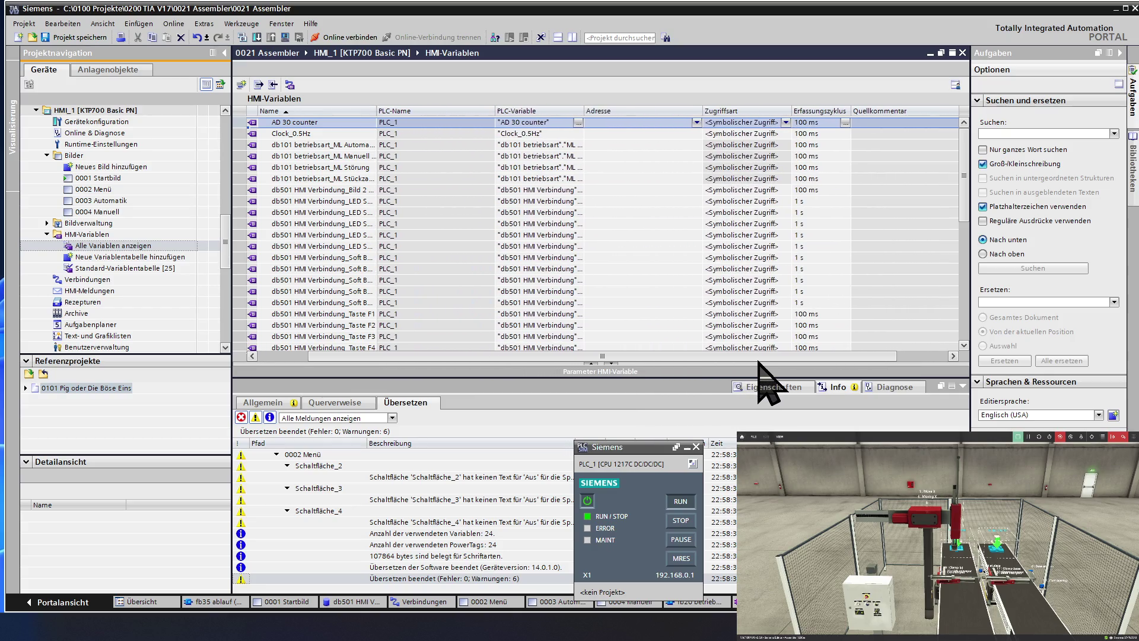
pyautogui.hscroll(1, 762, 363)
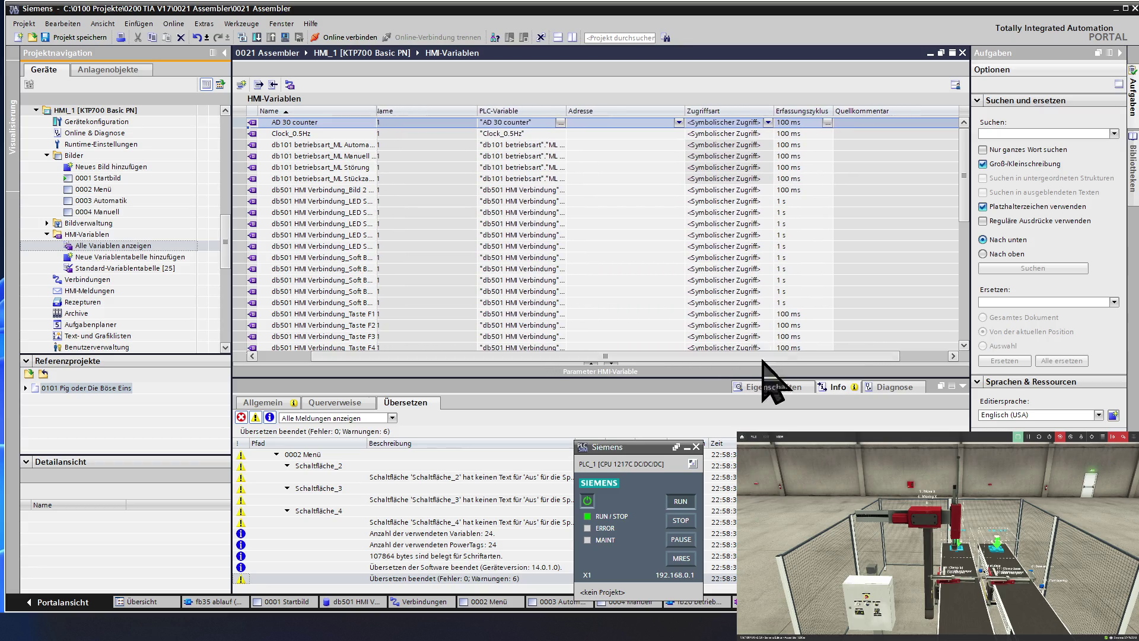
pyautogui.click(793, 314)
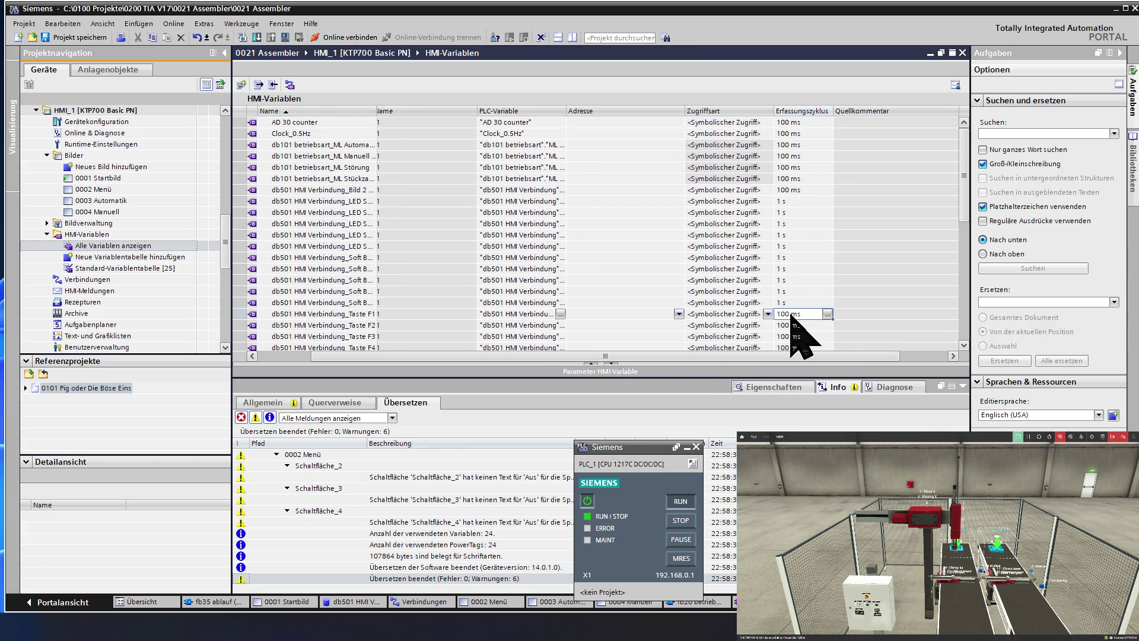
# - Change the acquisition cycle of the LED and Soft Button tags from 1 s to 100 ms
pyautogui.click(801, 202)
pyautogui.click(803, 209)
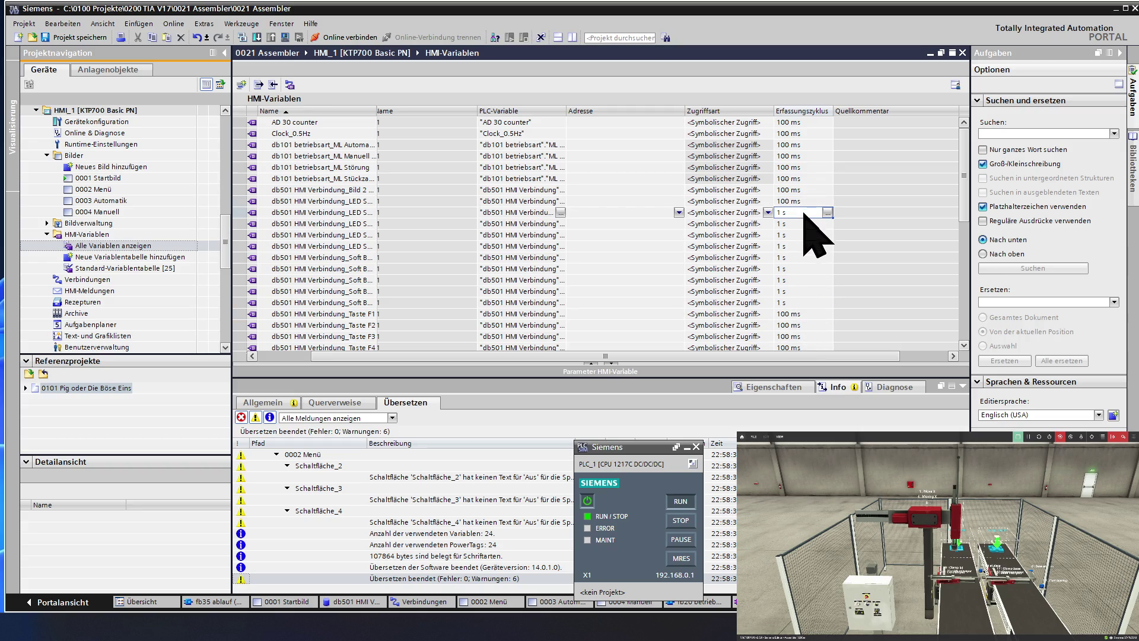
pyautogui.write('100')
pyautogui.click(804, 224)
pyautogui.click(801, 236)
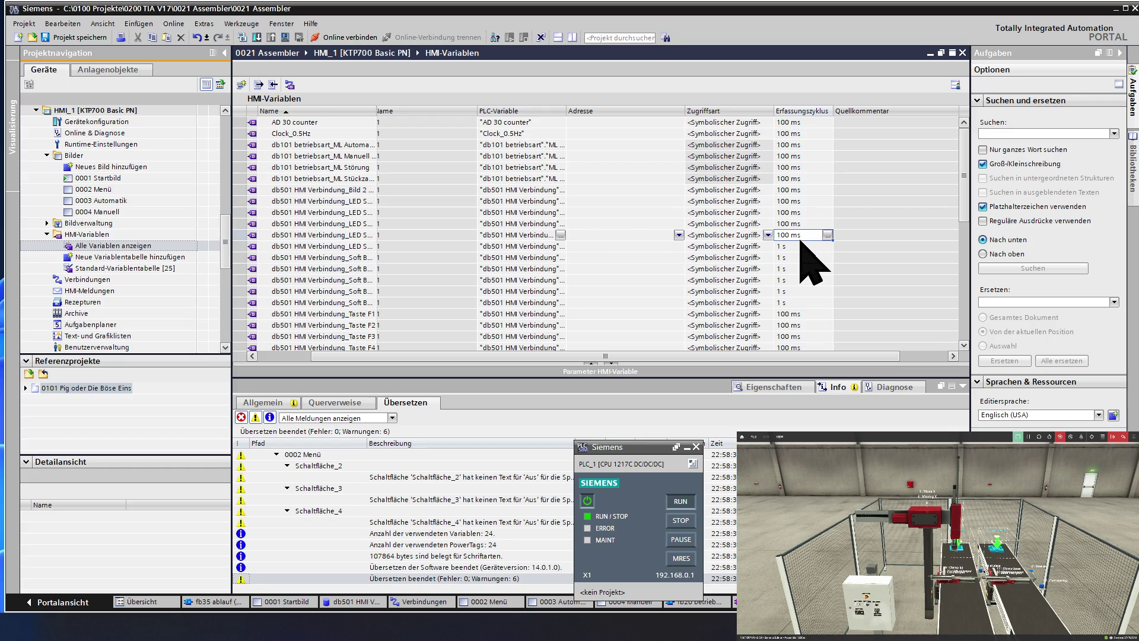
pyautogui.click(801, 246)
pyautogui.click(803, 257)
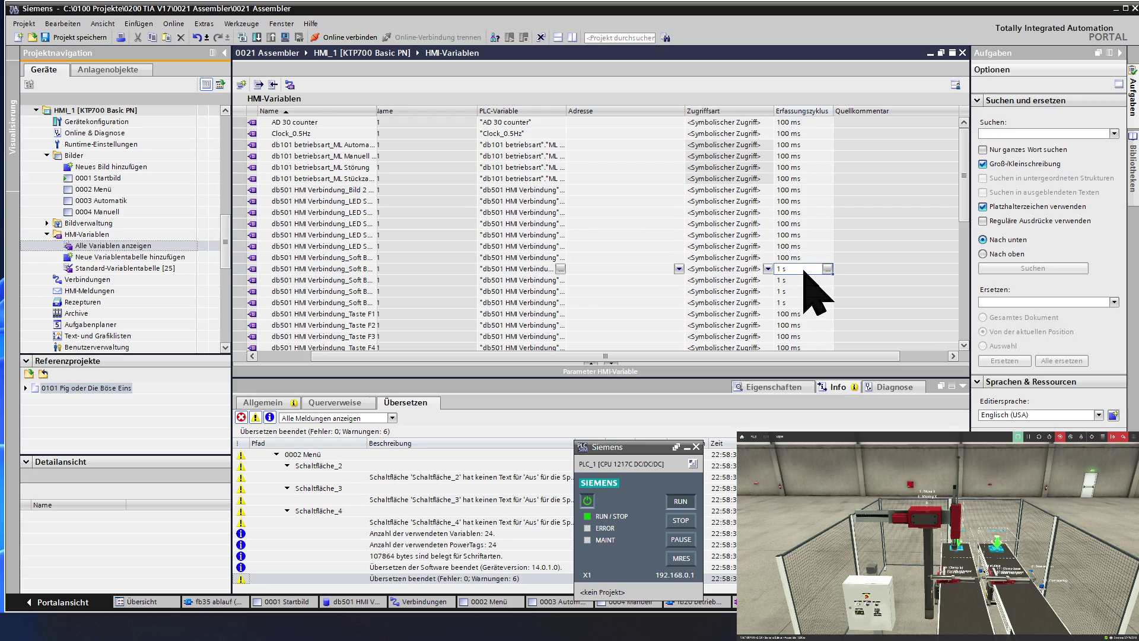
pyautogui.click(804, 269)
pyautogui.click(804, 280)
pyautogui.click(805, 291)
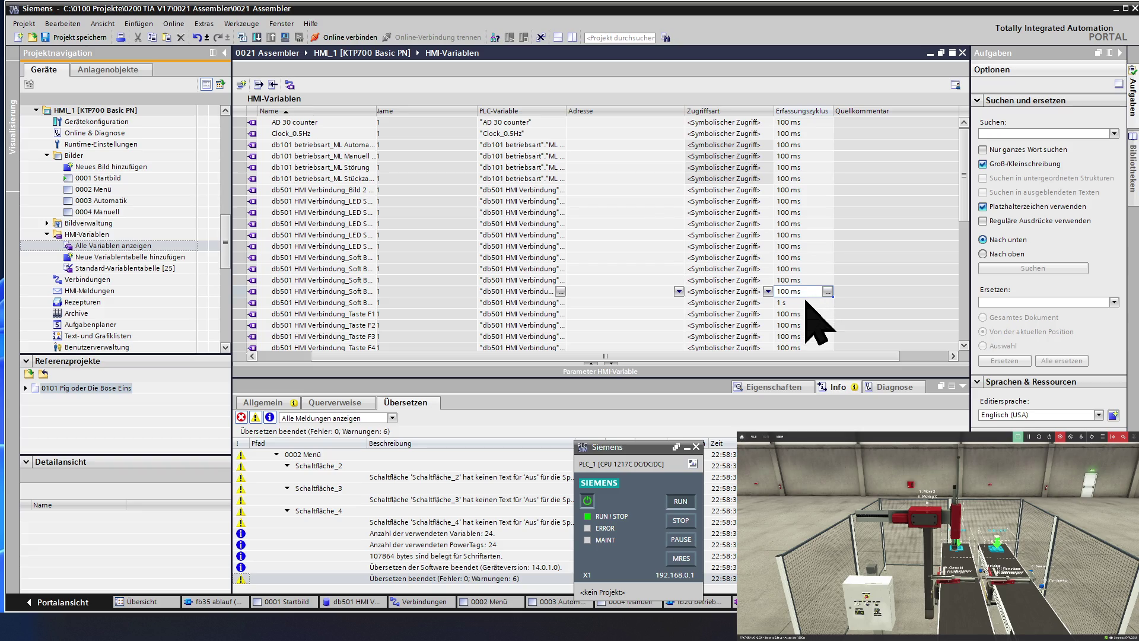
pyautogui.click(807, 303)
pyautogui.write('100')
pyautogui.click(808, 314)
pyautogui.scroll(-3, 811, 320)
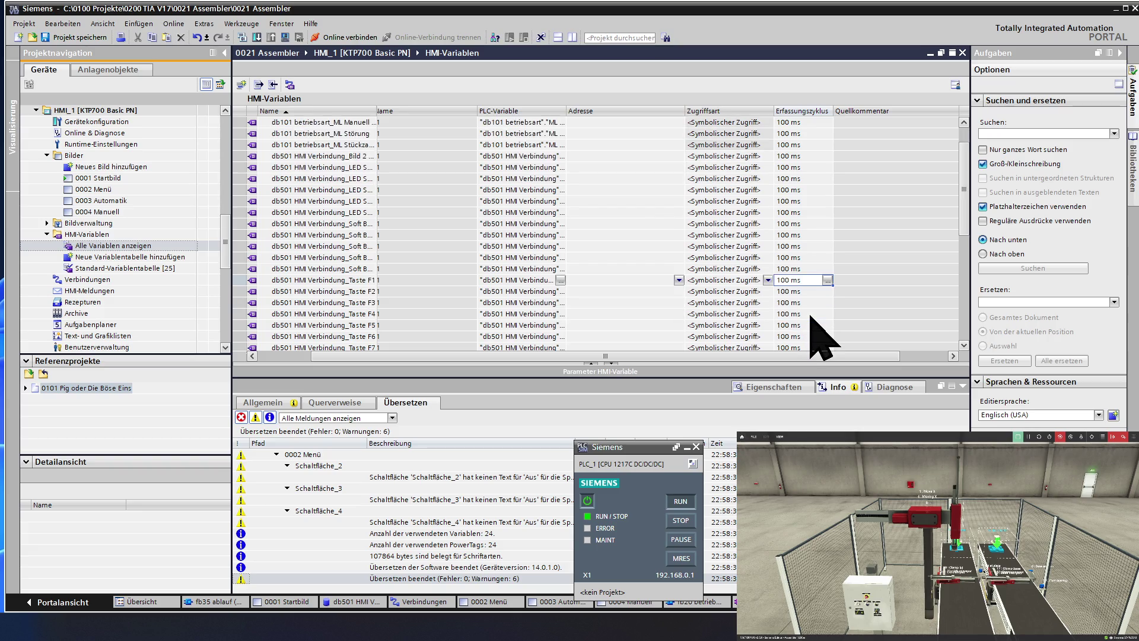
pyautogui.scroll(3, 824, 336)
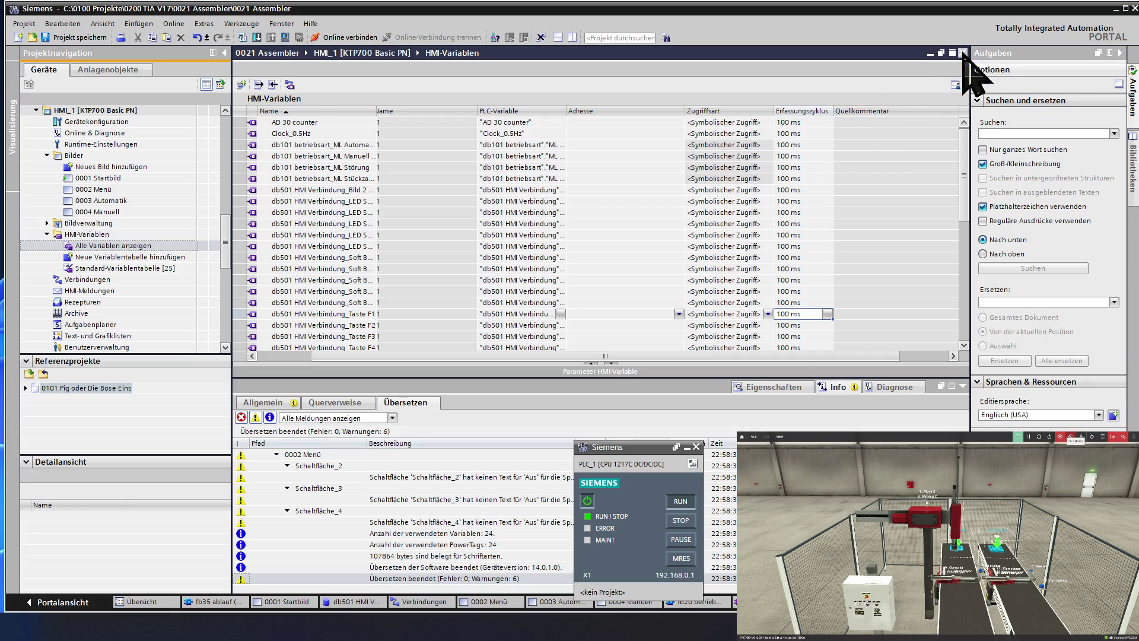
# - Close the HMI variables table and open the fb20 betriebsart block from the project tree
pyautogui.click(963, 53)
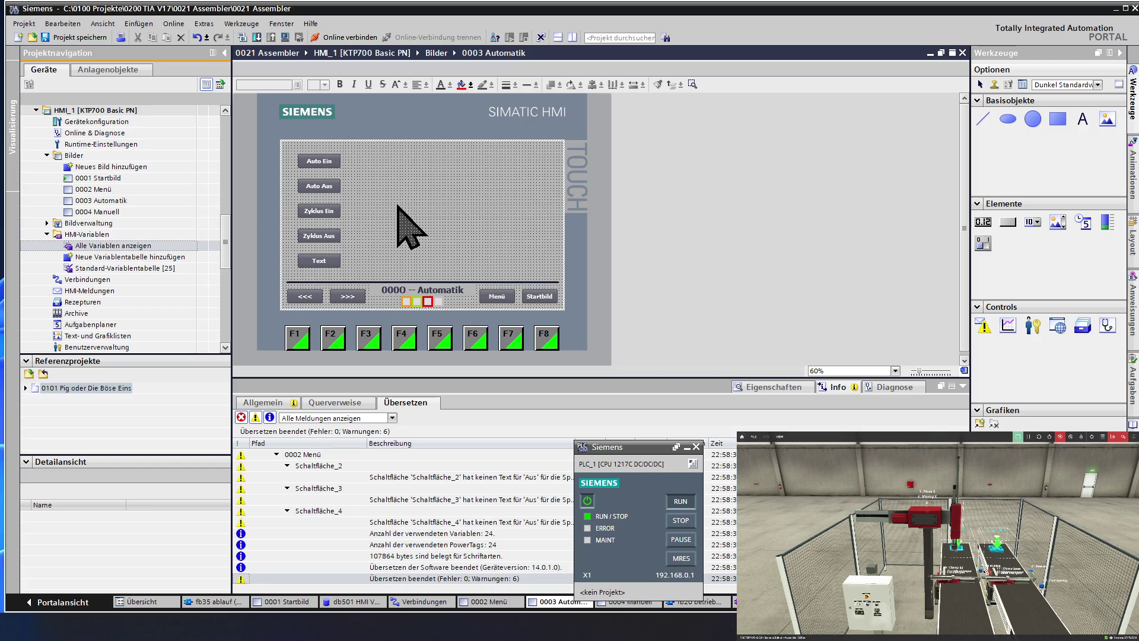
pyautogui.click(107, 212)
pyautogui.scroll(10, 107, 207)
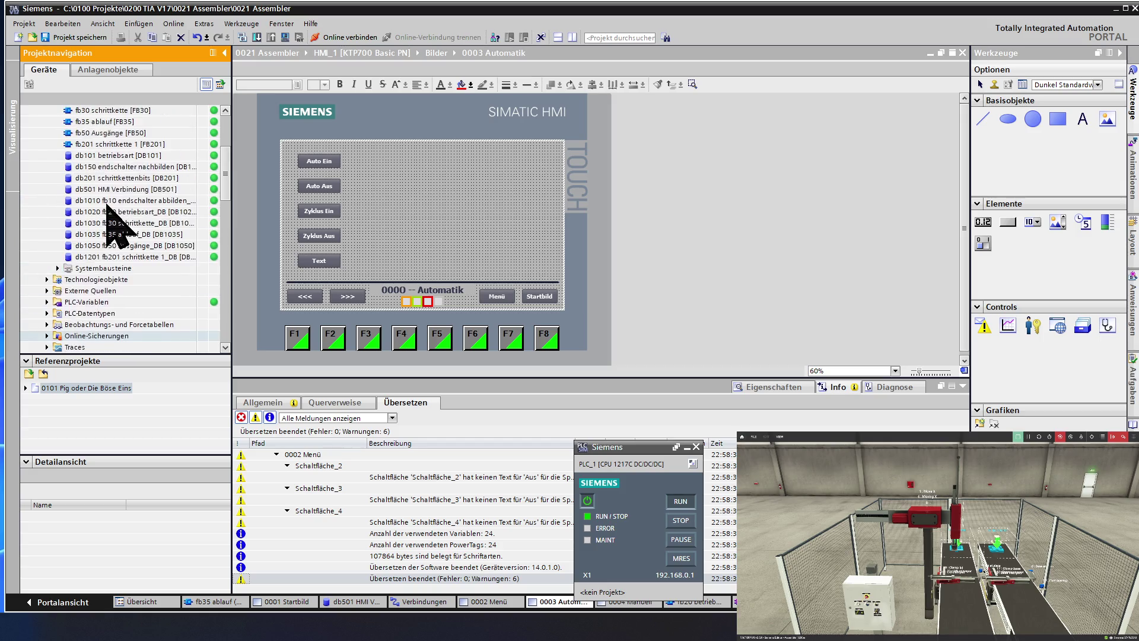
pyautogui.scroll(4, 107, 208)
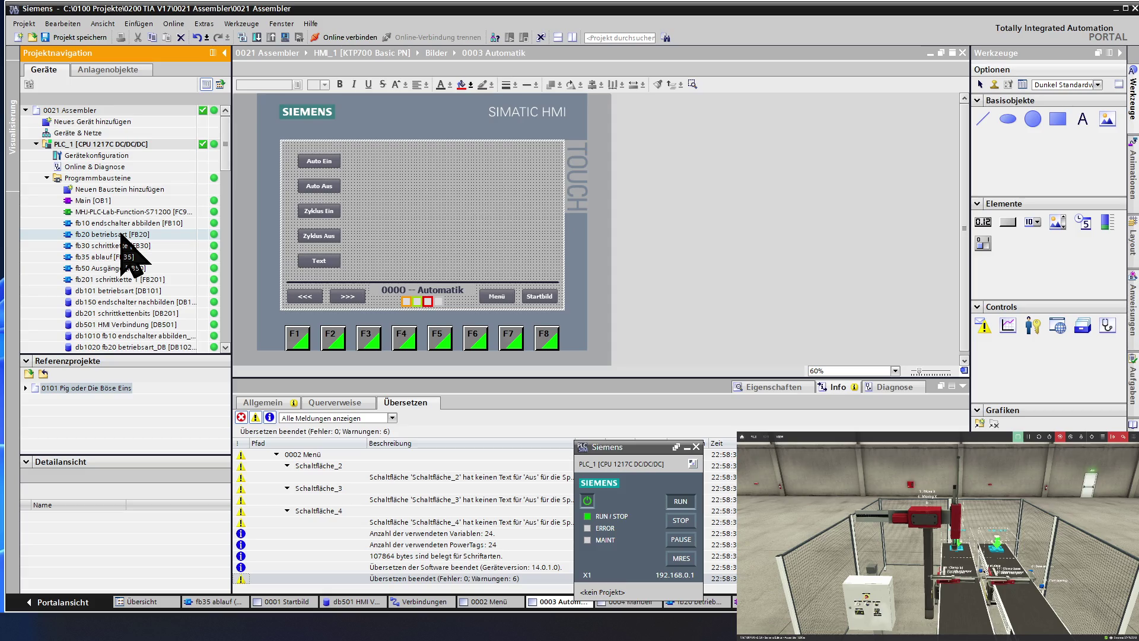
pyautogui.doubleClick(127, 235)
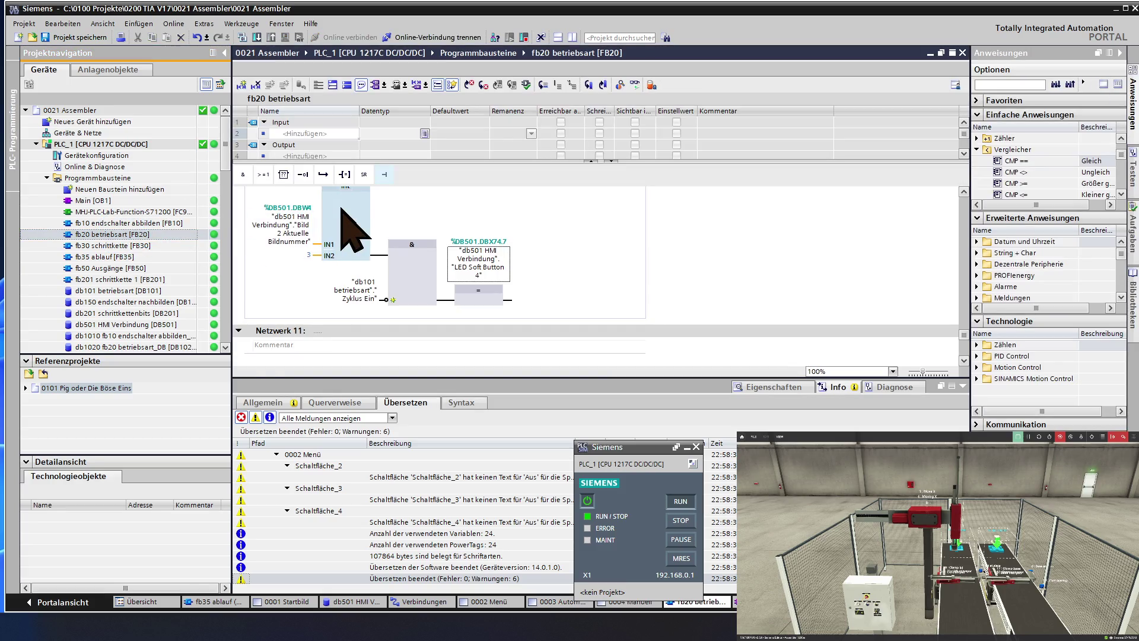
# - Collapse all networks, then expand Netzwerk 2 to inspect the Zyklus Ein flip-flop
pyautogui.click(347, 85)
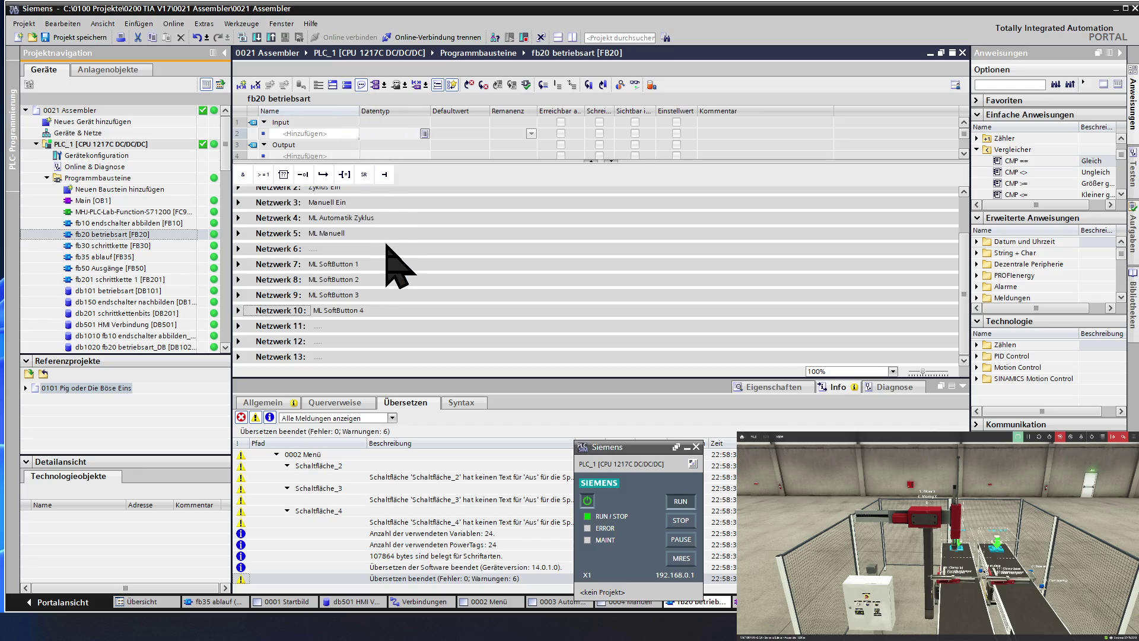
pyautogui.scroll(2, 386, 244)
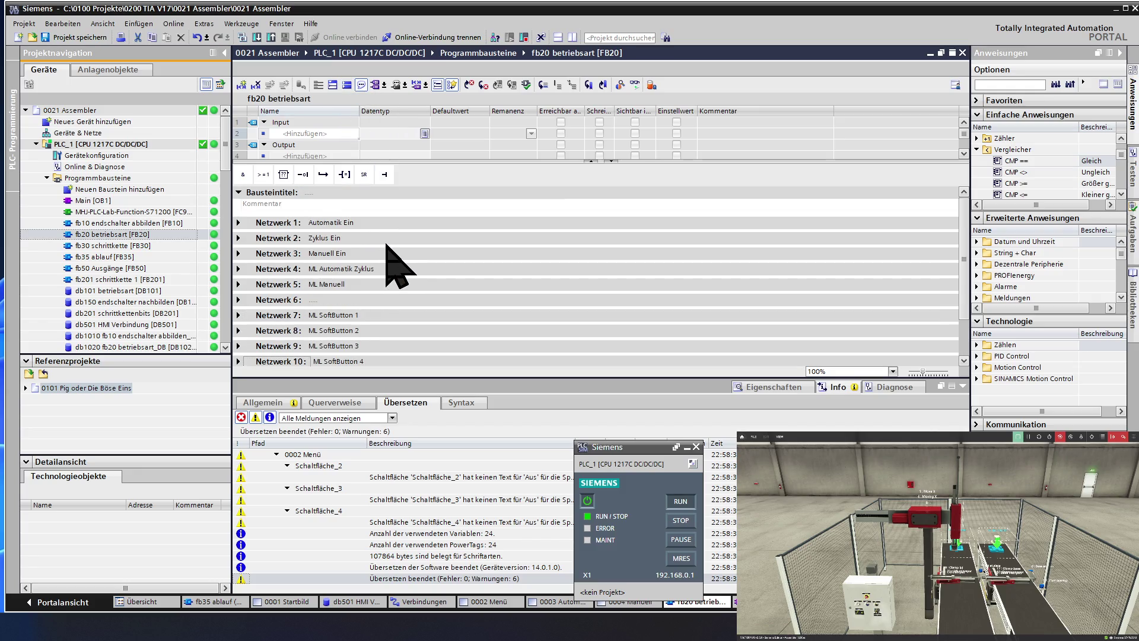
pyautogui.click(238, 238)
pyautogui.scroll(-2, 395, 274)
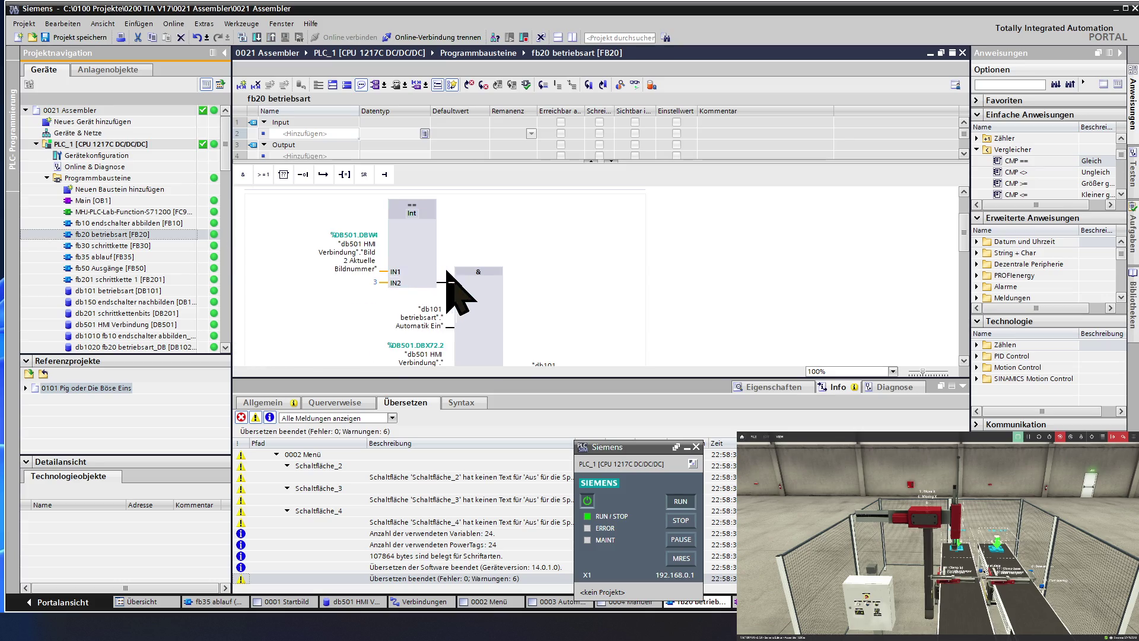
pyautogui.scroll(-2, 460, 290)
pyautogui.click(542, 299)
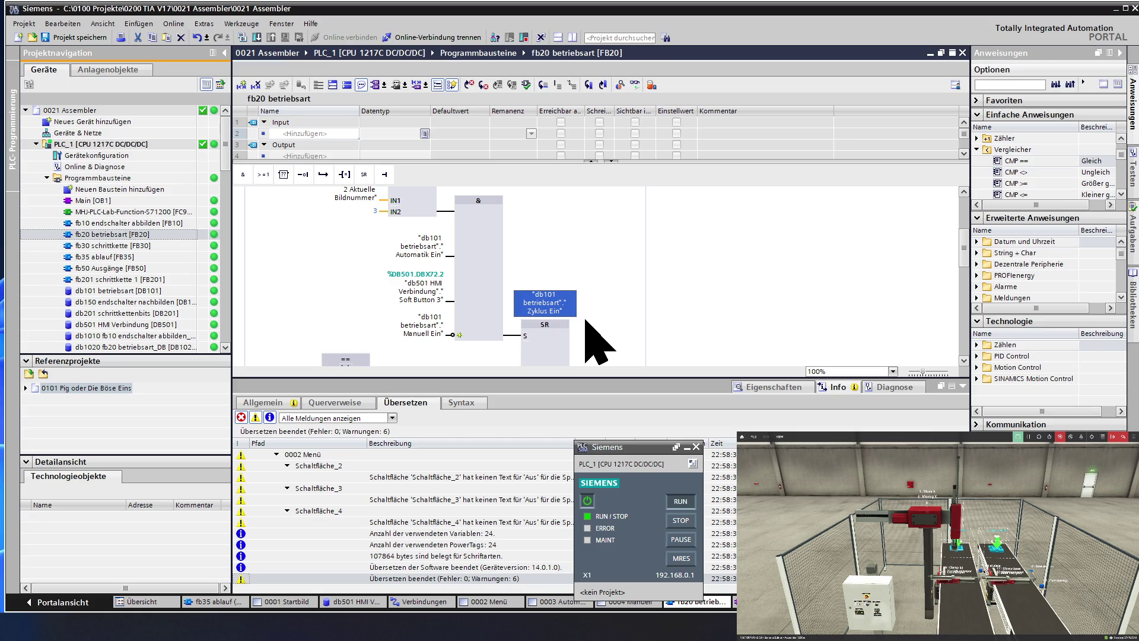
pyautogui.scroll(-2, 593, 344)
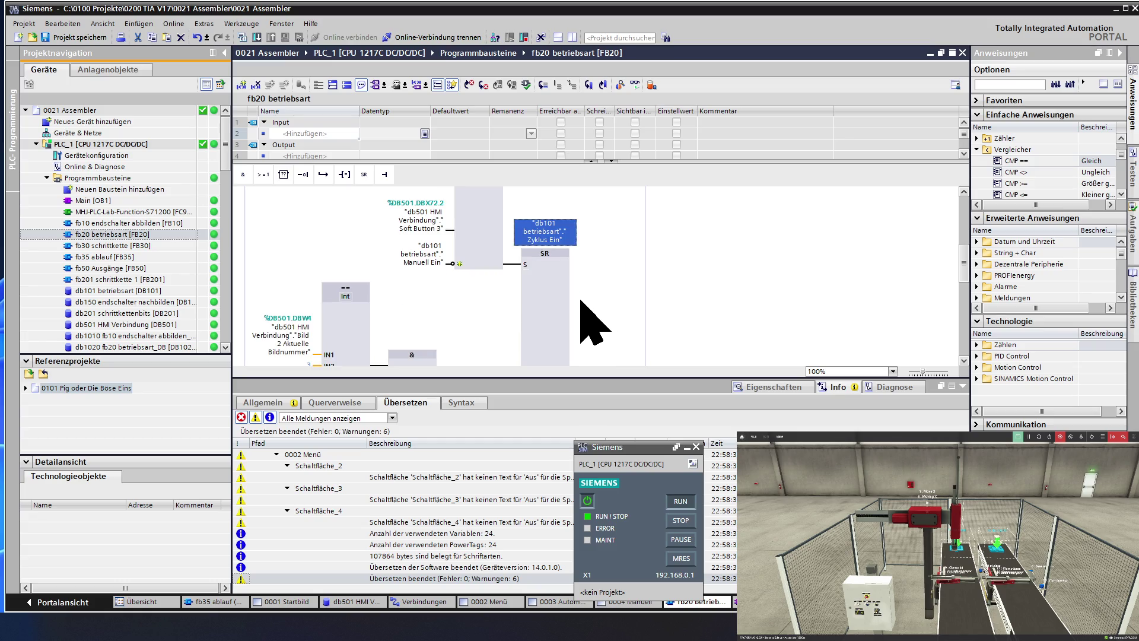
pyautogui.scroll(-2, 593, 323)
pyautogui.scroll(-2, 593, 323)
pyautogui.scroll(-2, 593, 323)
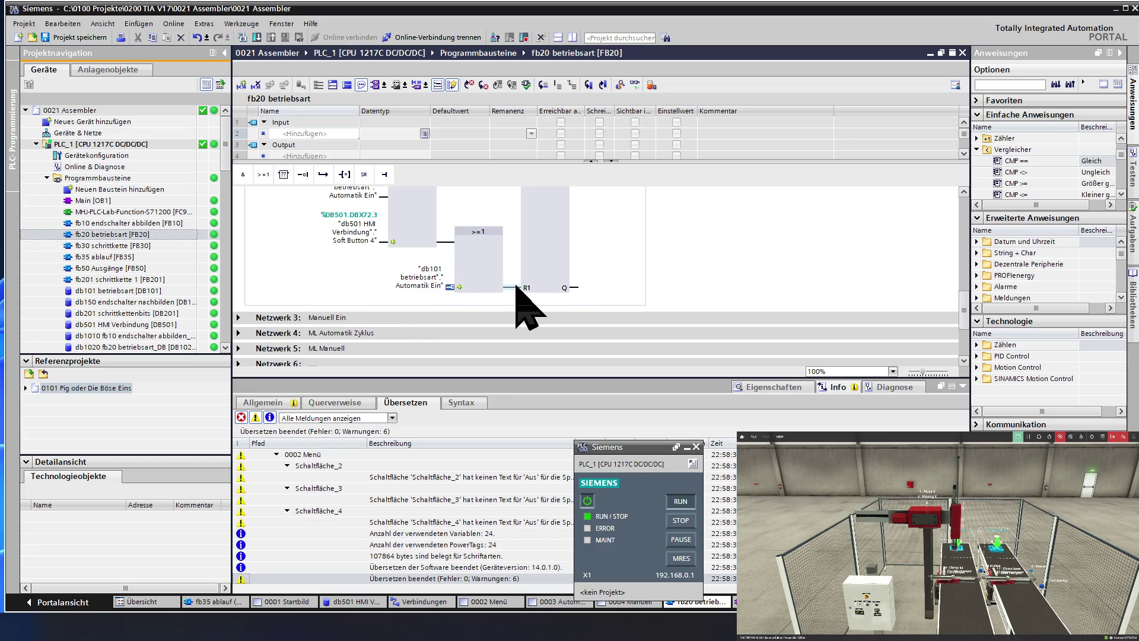
pyautogui.click(539, 280)
# - Review Netzwerk 2, then fold it so only the network titles are listed
pyautogui.scroll(4, 541, 274)
pyautogui.scroll(2, 541, 272)
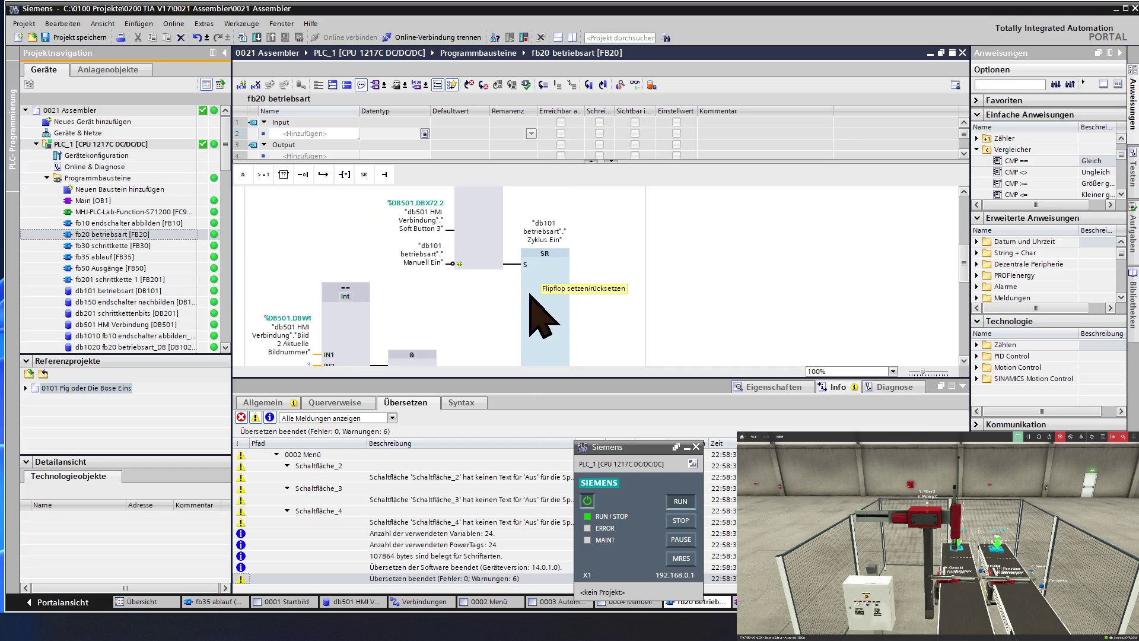
pyautogui.scroll(-2, 537, 344)
pyautogui.scroll(-2, 536, 347)
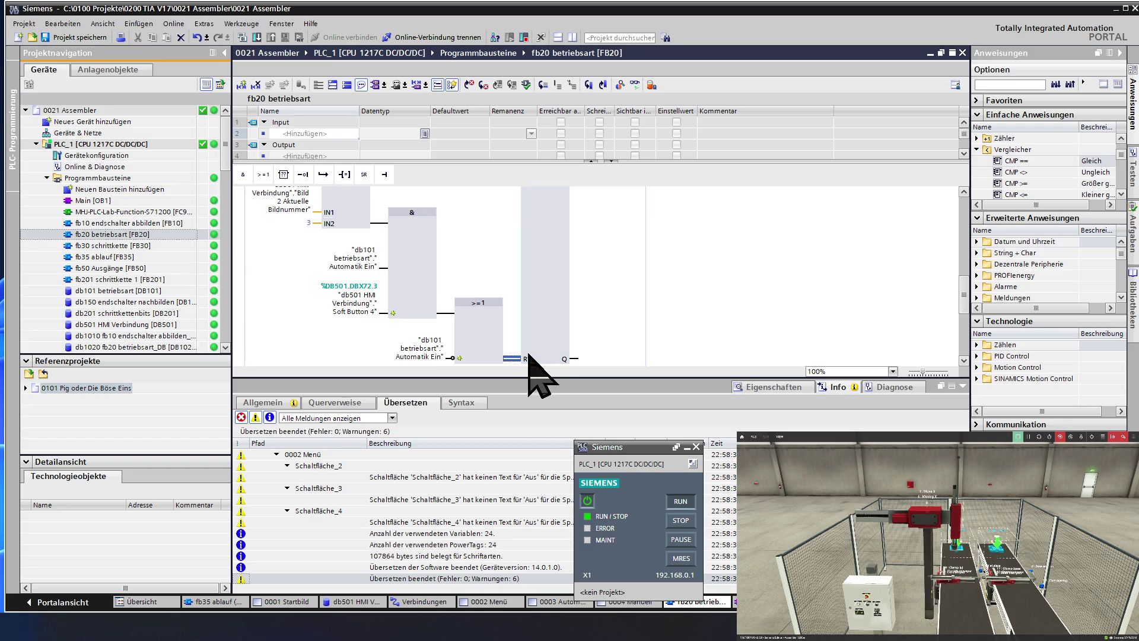
pyautogui.scroll(2, 538, 230)
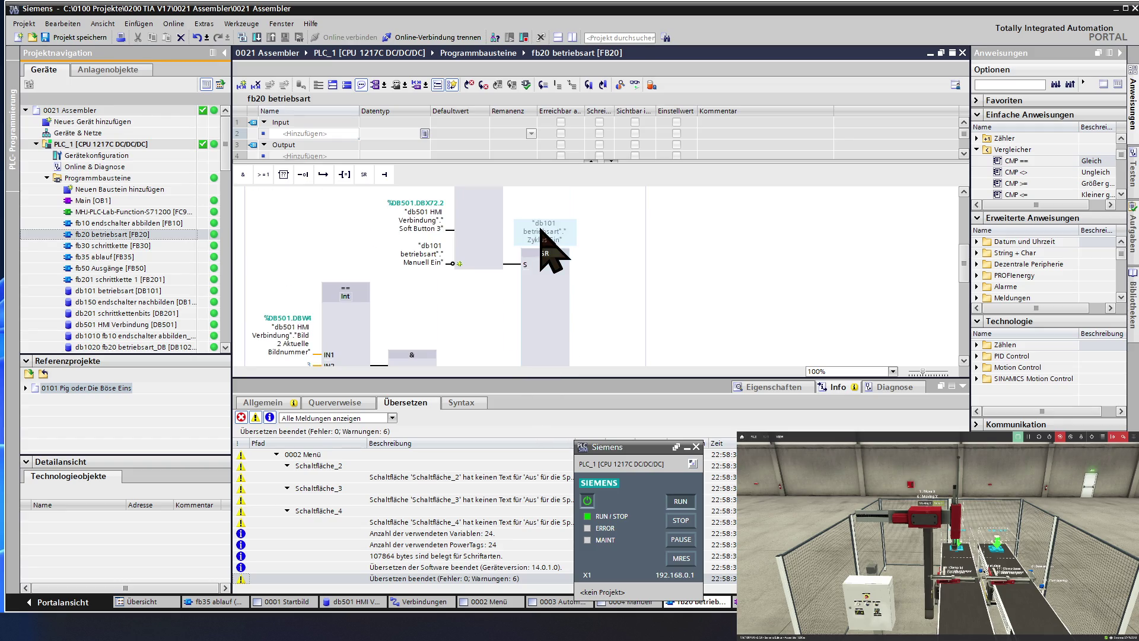
pyautogui.scroll(2, 538, 231)
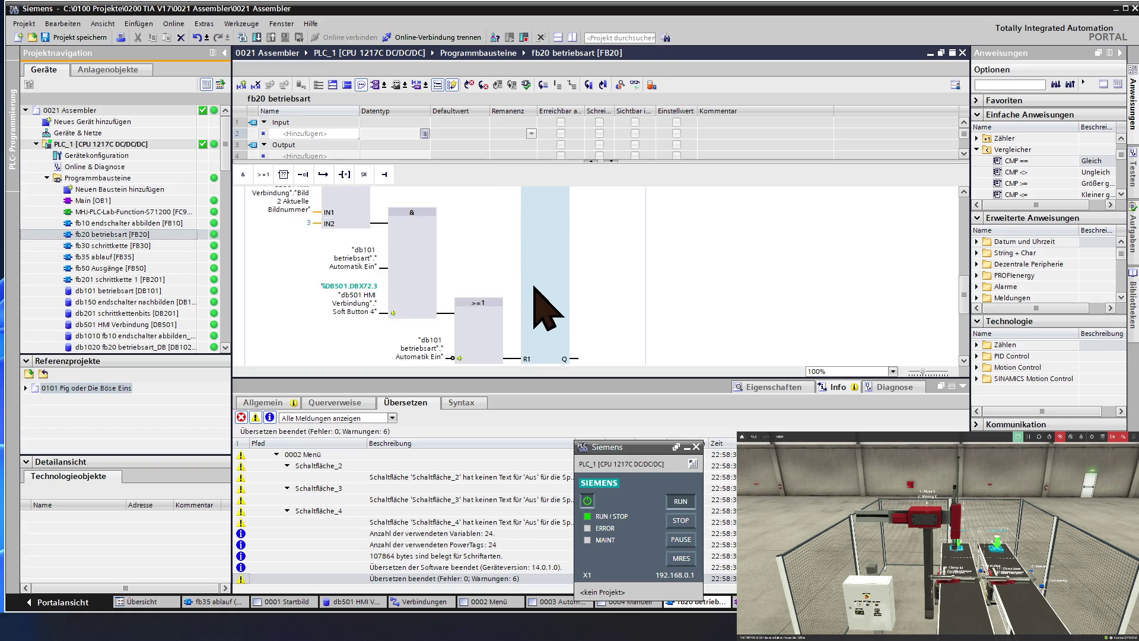
pyautogui.scroll(-3, 534, 297)
pyautogui.scroll(-2, 522, 291)
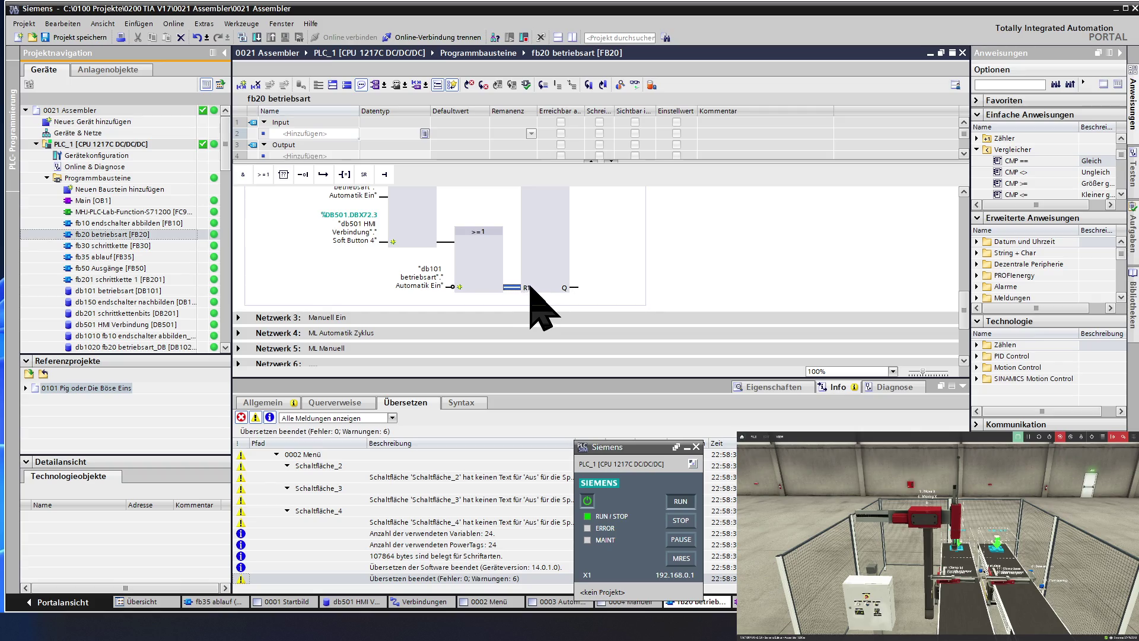
pyautogui.scroll(3, 533, 287)
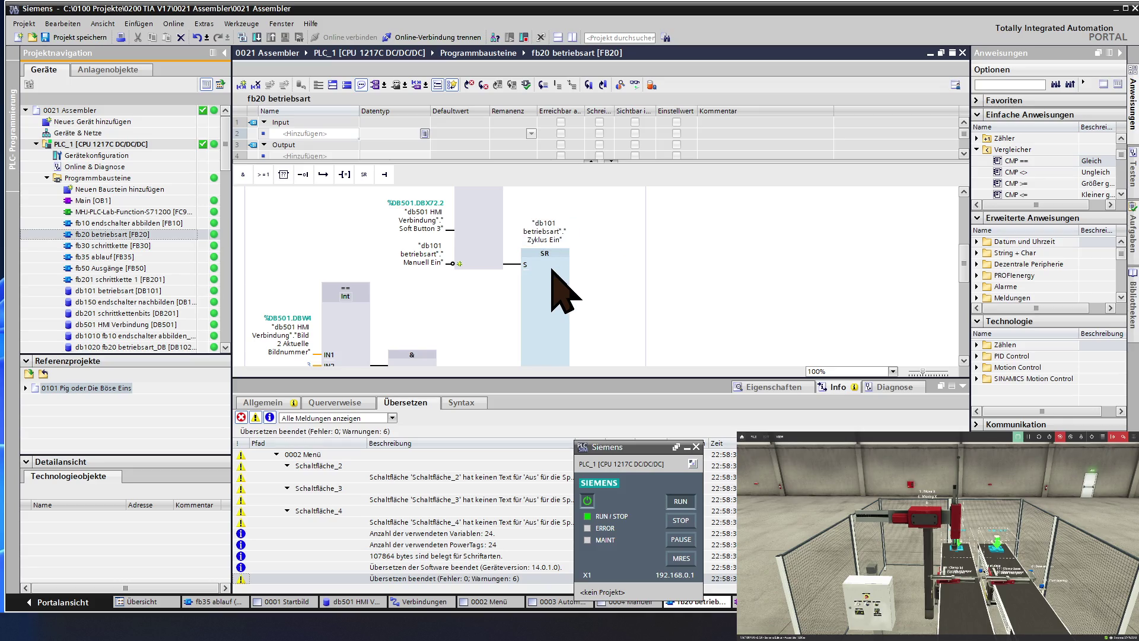
pyautogui.scroll(2, 560, 291)
pyautogui.scroll(2, 561, 291)
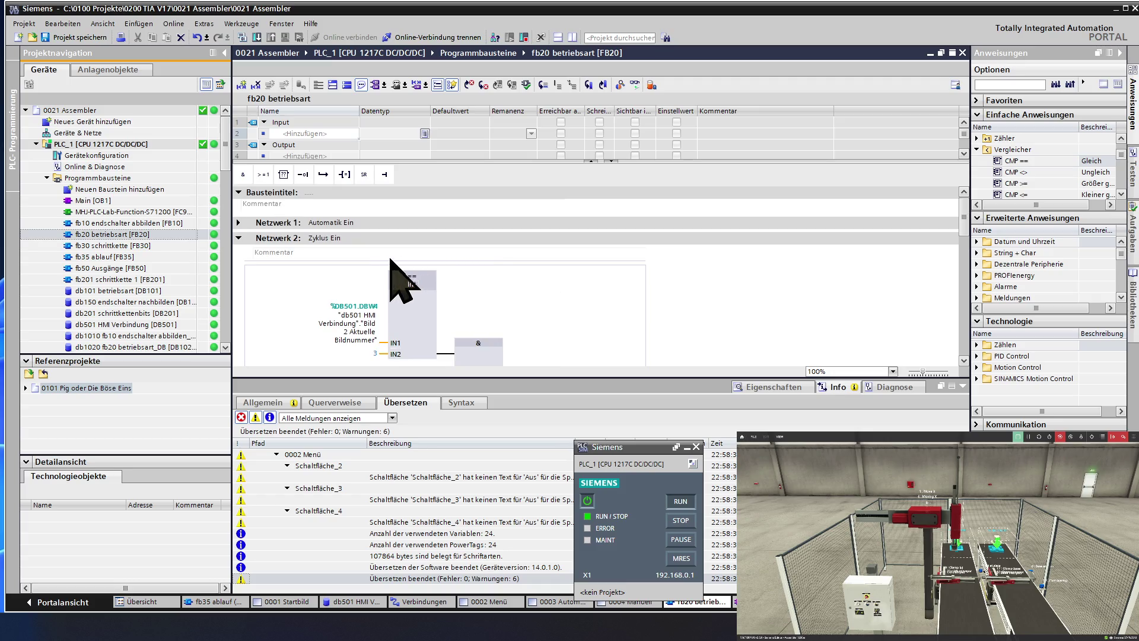
pyautogui.click(238, 237)
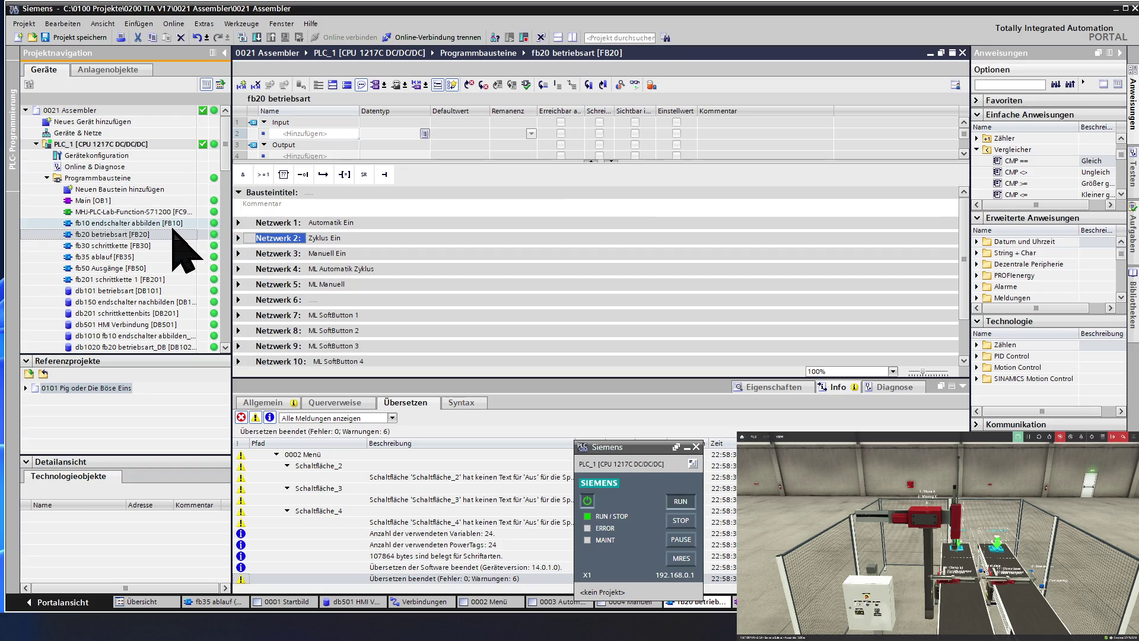
# - Open fb35 ablauf and select the E1.2 DTstart step 1 condition of the FB201 call
pyautogui.doubleClick(140, 256)
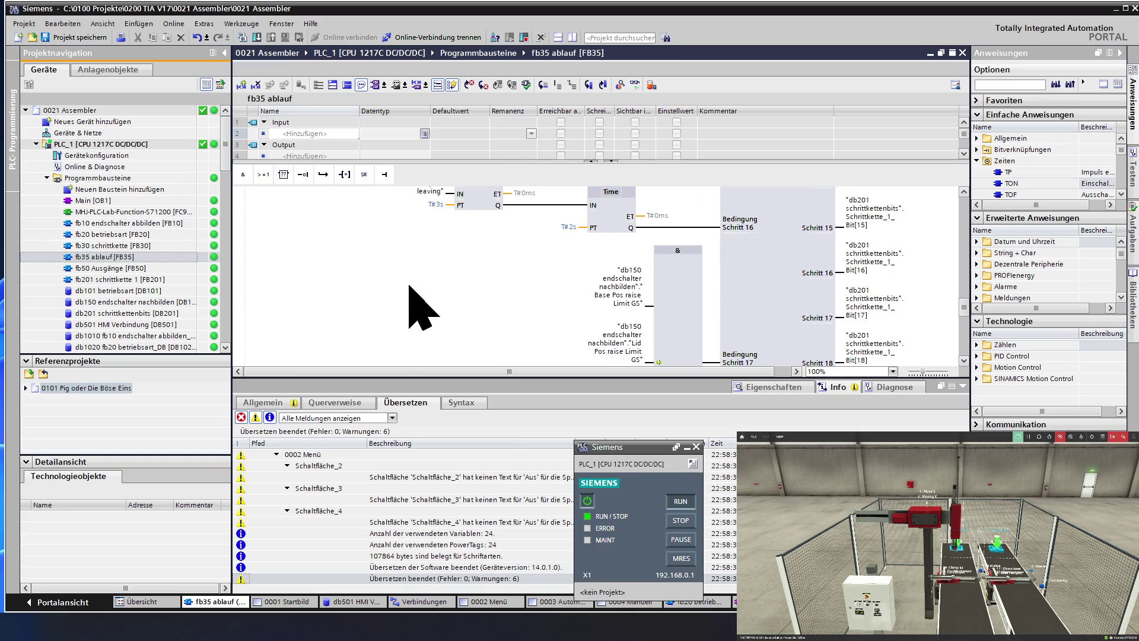
pyautogui.scroll(2, 423, 309)
pyautogui.scroll(2, 422, 309)
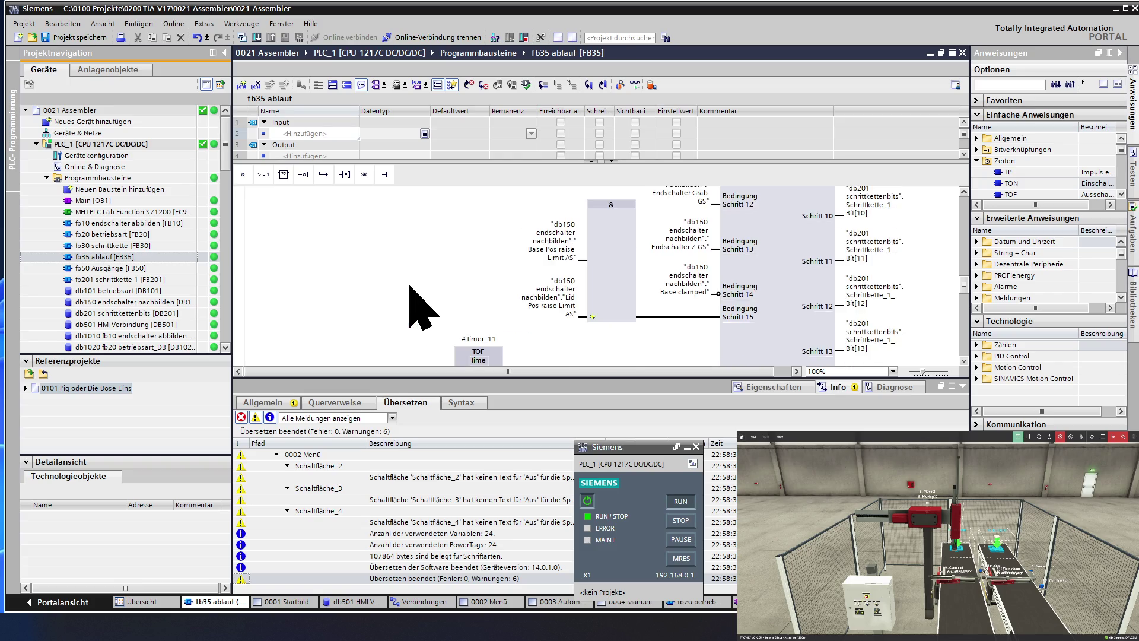
pyautogui.scroll(2, 423, 309)
pyautogui.scroll(4, 409, 286)
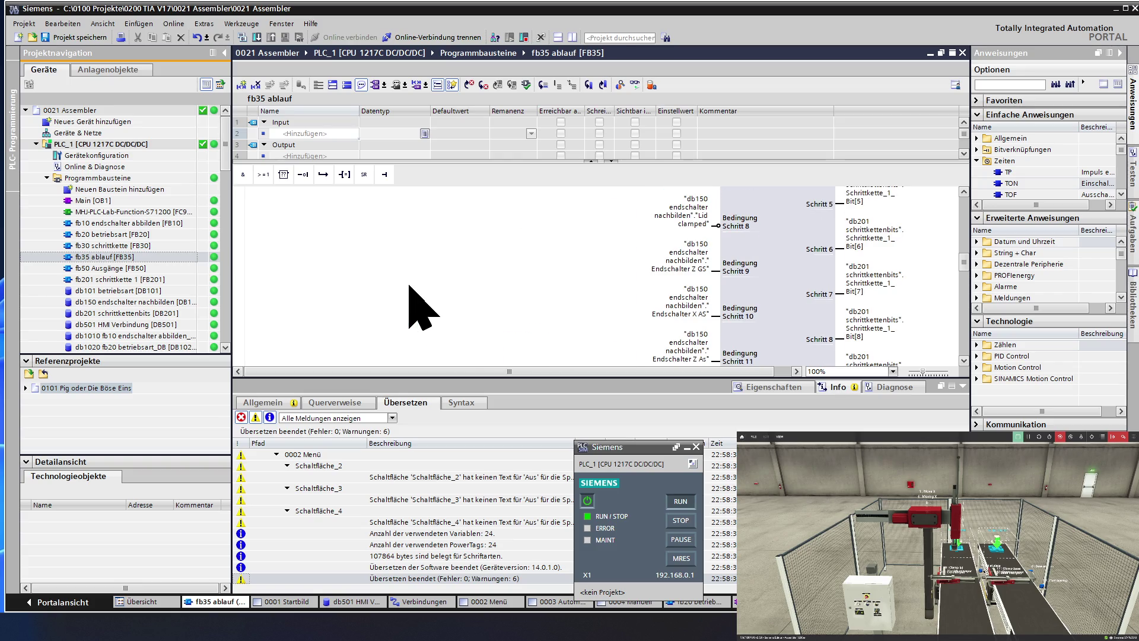
pyautogui.scroll(5, 423, 308)
pyautogui.scroll(4, 423, 309)
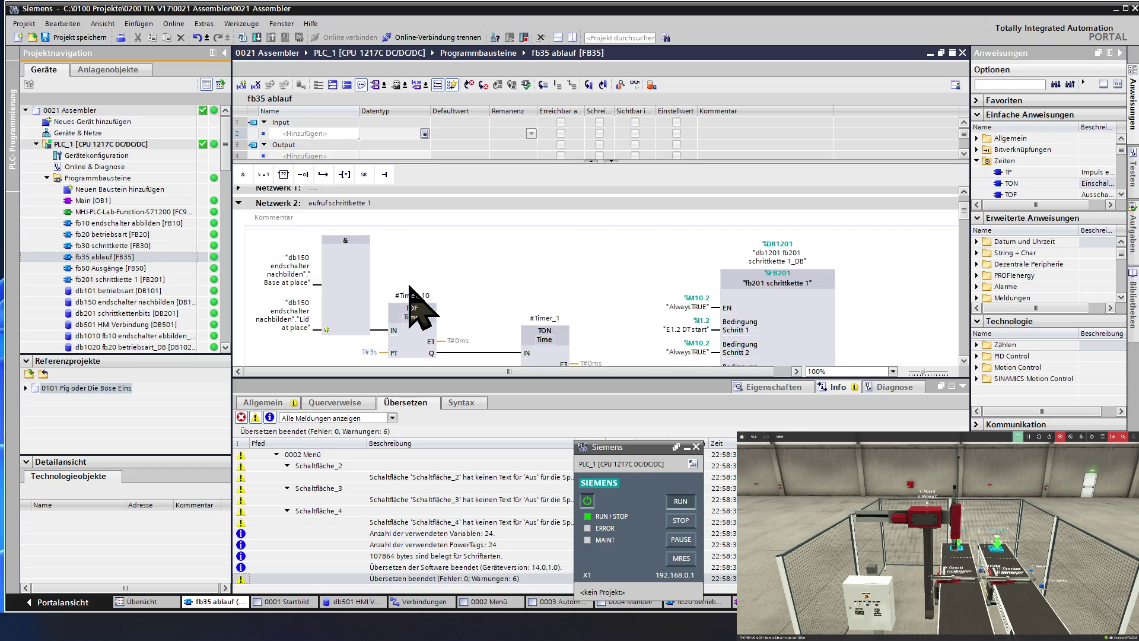
pyautogui.scroll(-2, 553, 297)
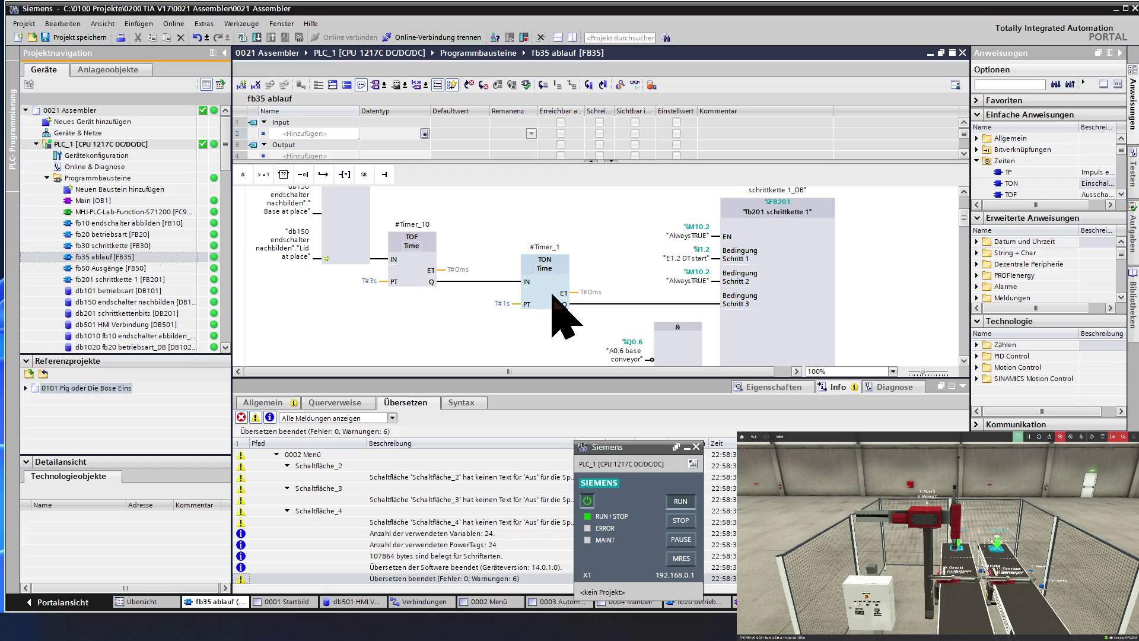
pyautogui.scroll(2, 553, 295)
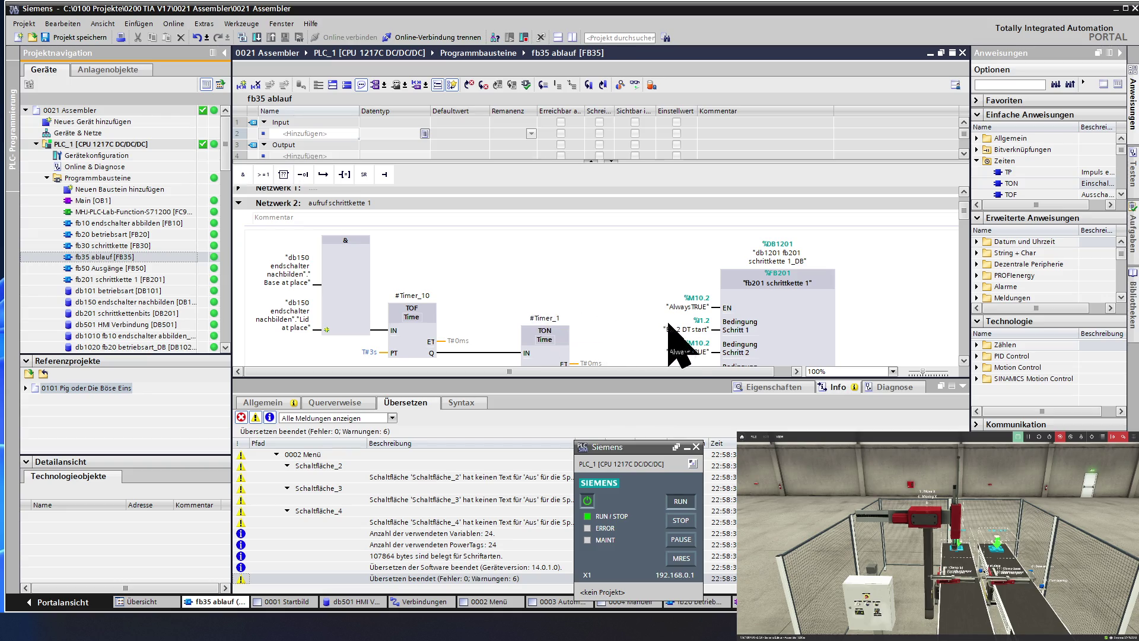
pyautogui.click(688, 331)
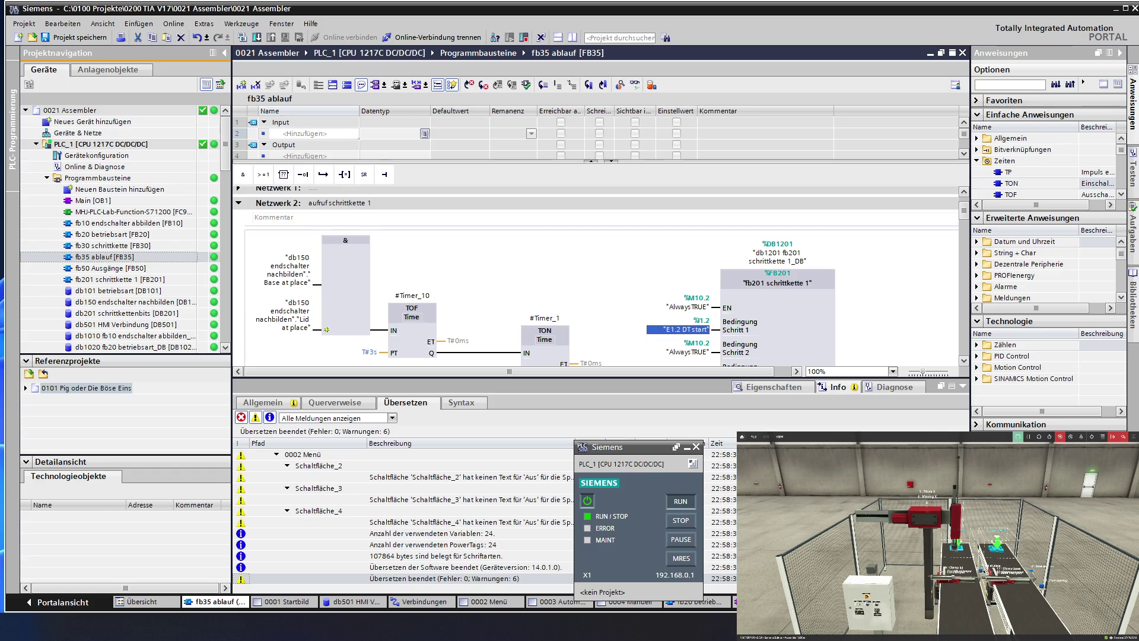
pyautogui.hotkey('alt', 'Tab')
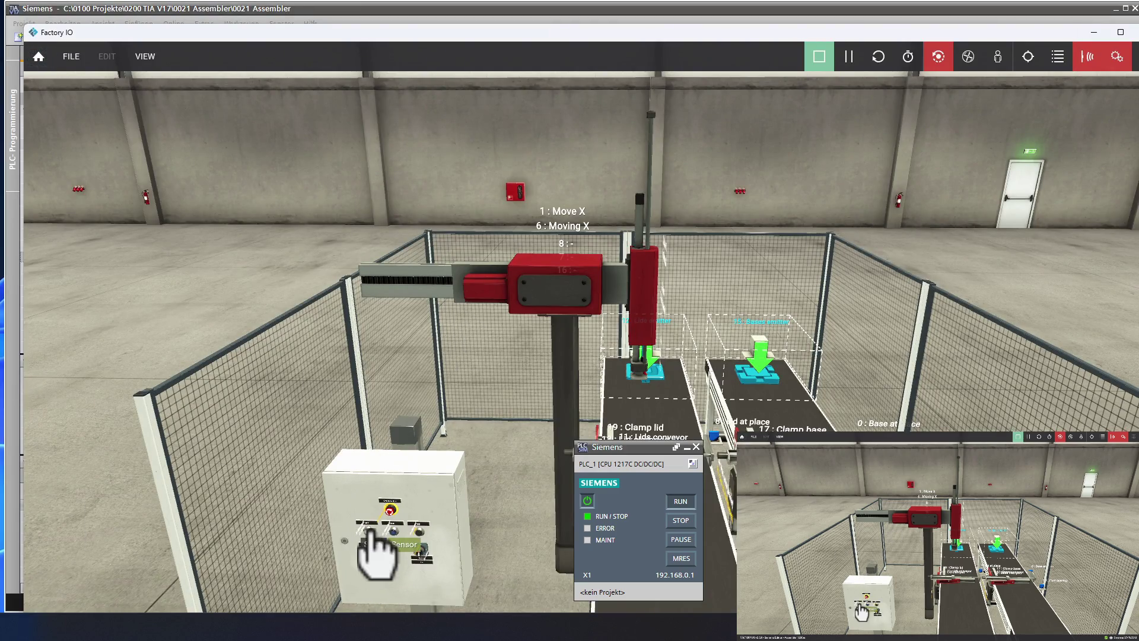
# - Watch the Start and Start light tags in Factory IO while testing the cabinet Start button
pyautogui.click(366, 531)
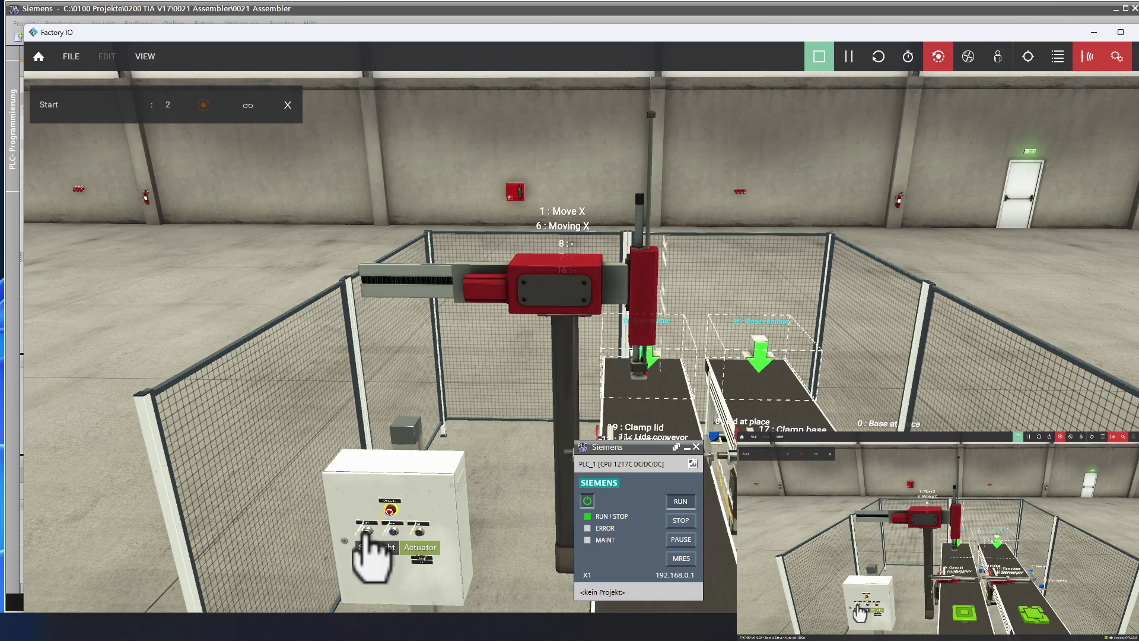
pyautogui.click(365, 534)
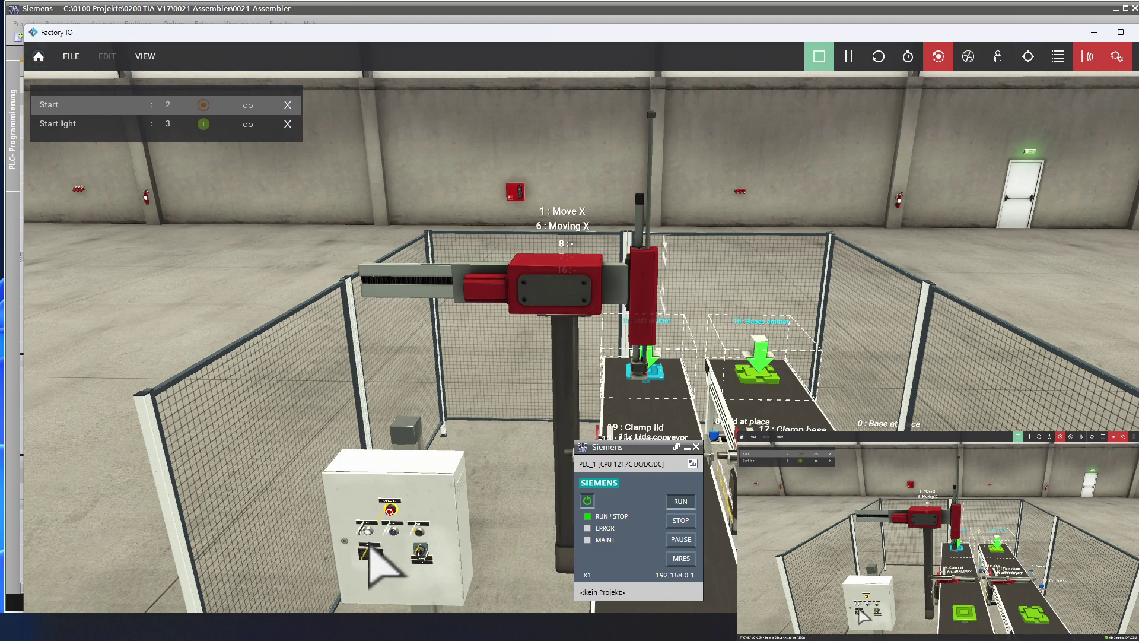
pyautogui.click(371, 533)
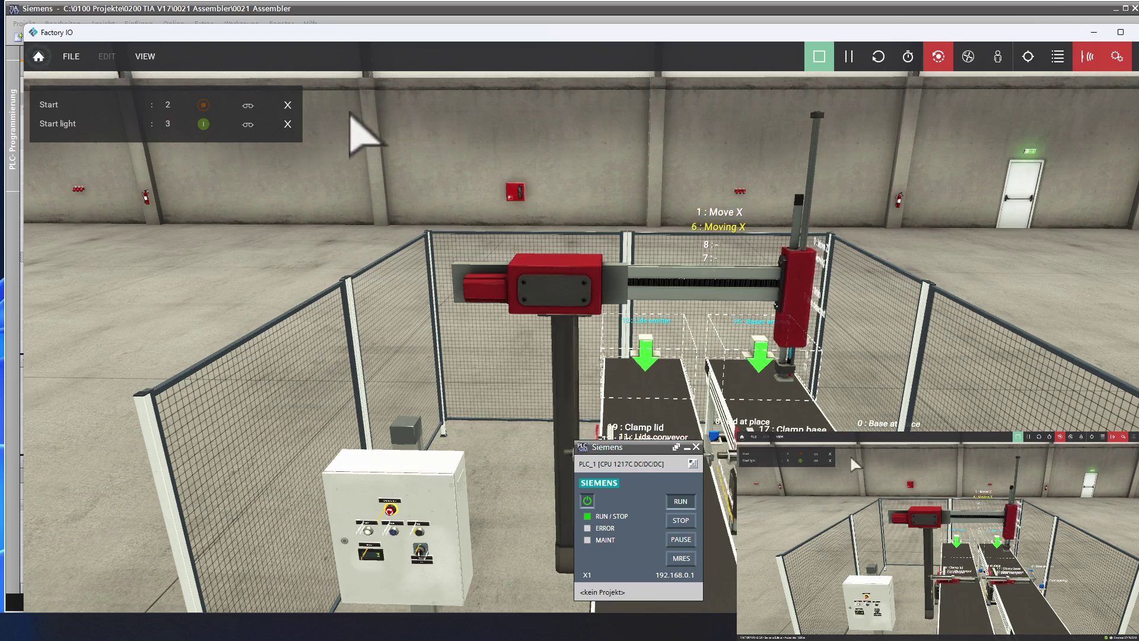
pyautogui.click(360, 16)
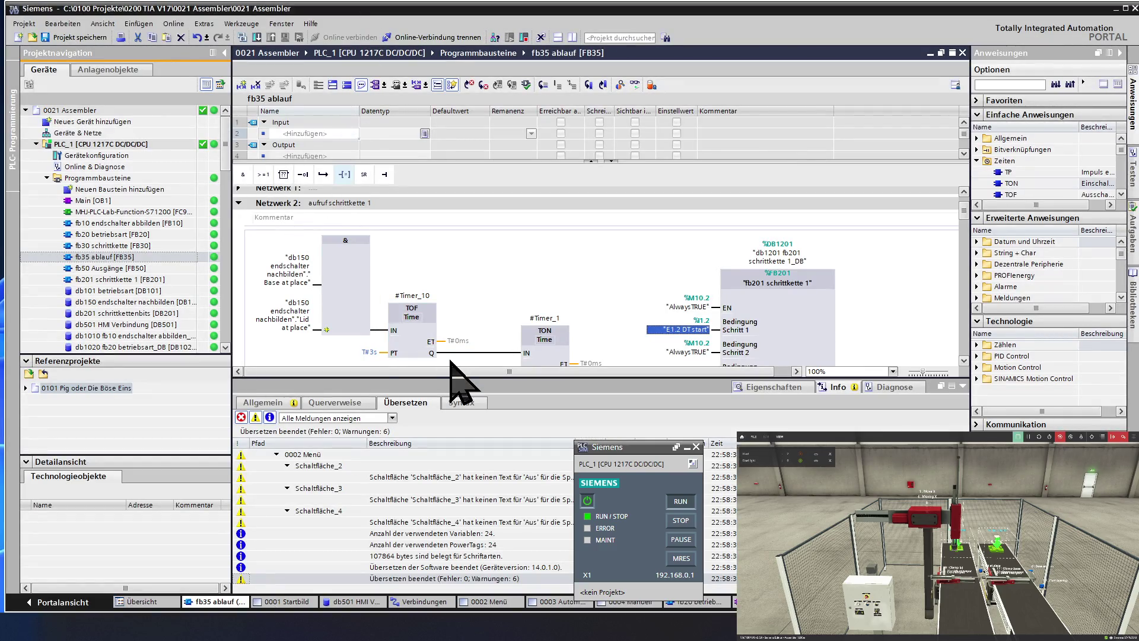
# - Replace E1.2 DTstart with "db101 betriebsart"."Zyklus Ein" as FB201's Bedingung Schritt 1 operand
pyautogui.click(682, 329)
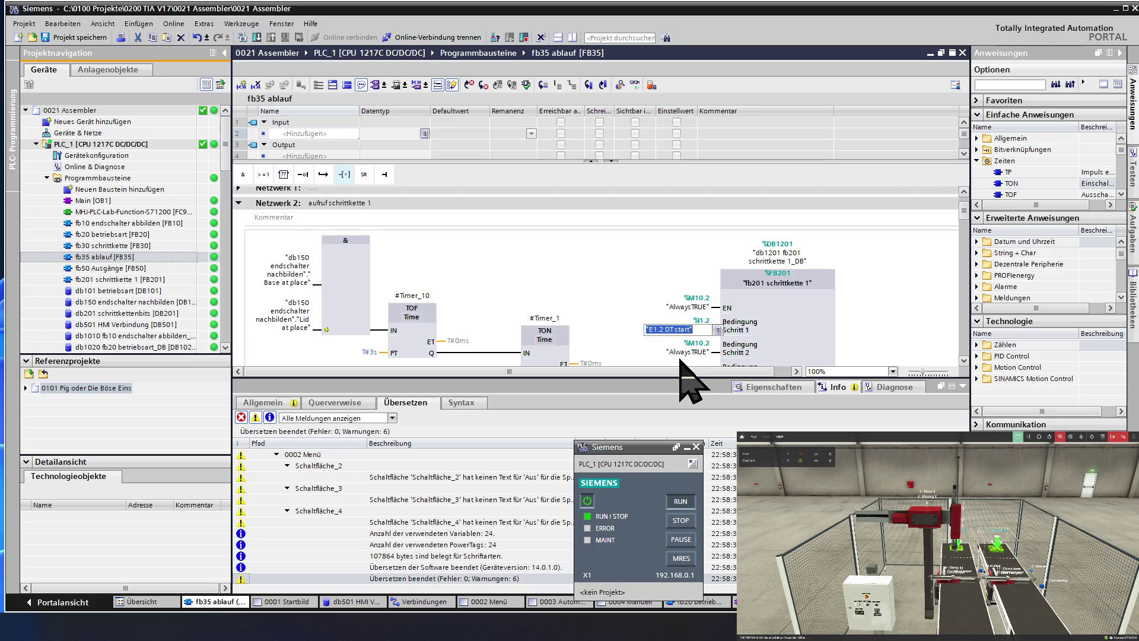
pyautogui.write('db101')
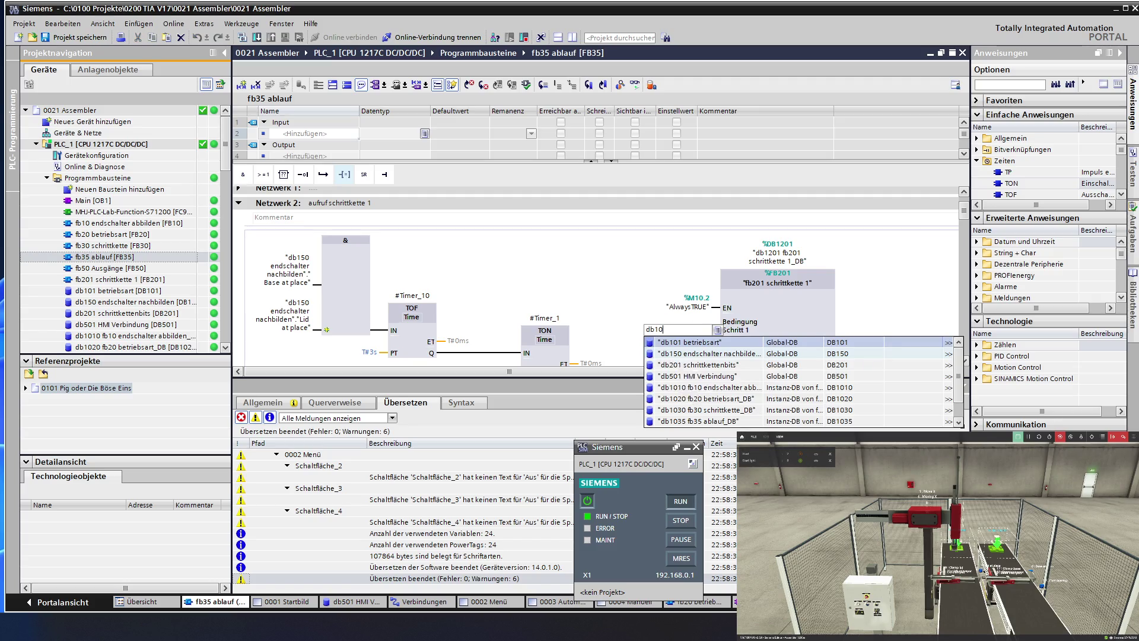
pyautogui.click(726, 343)
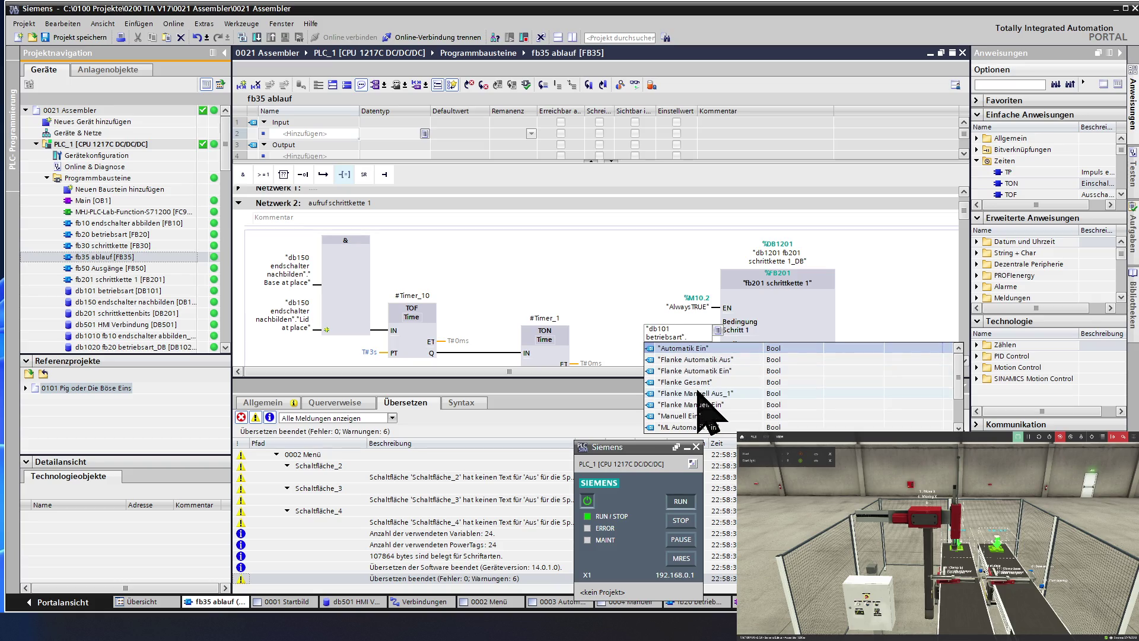
pyautogui.scroll(-2, 697, 391)
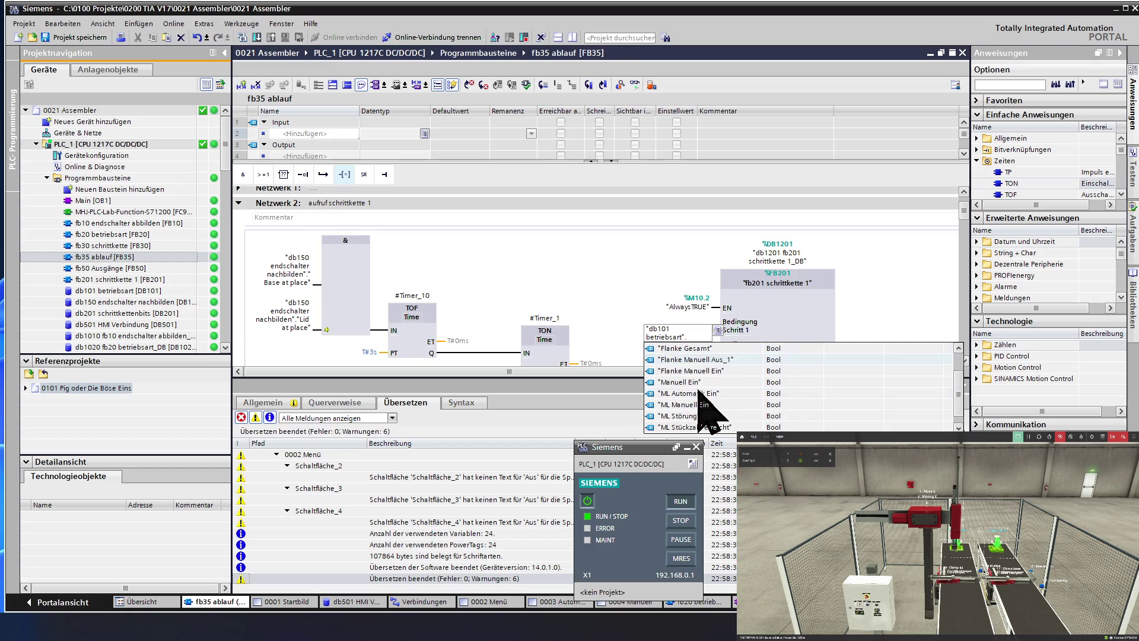
pyautogui.click(695, 405)
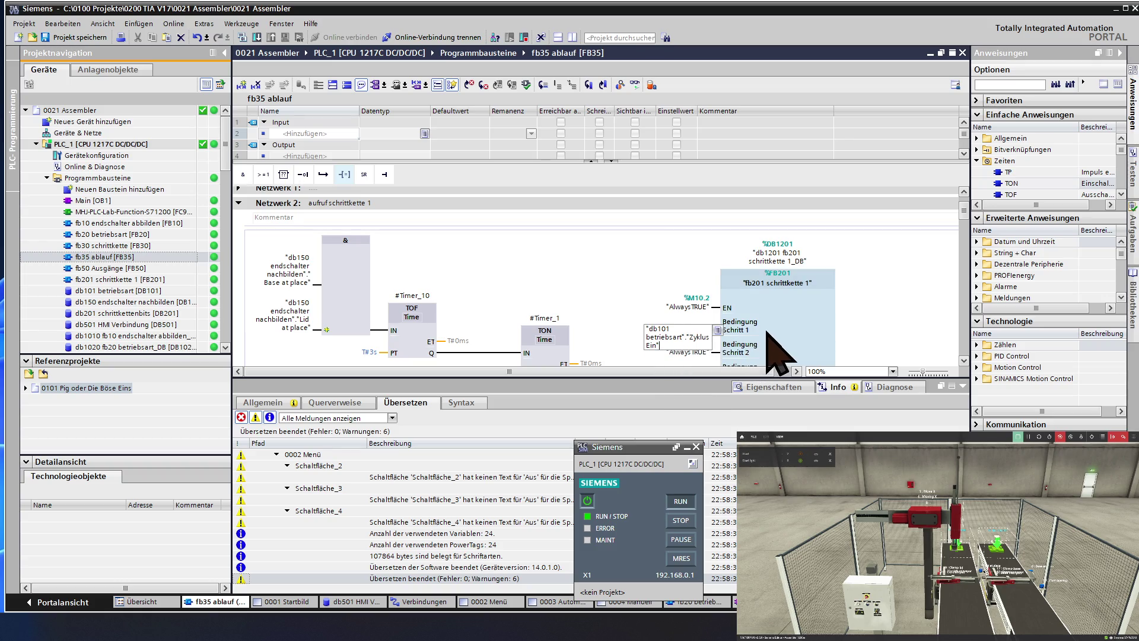
pyautogui.press('Return')
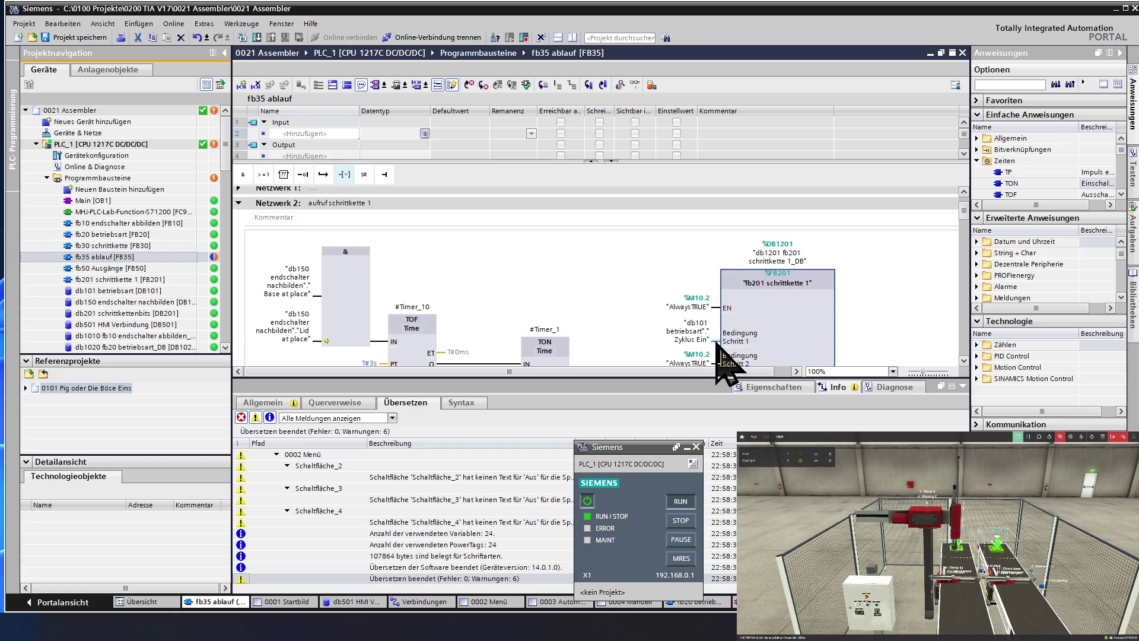
pyautogui.click(716, 342)
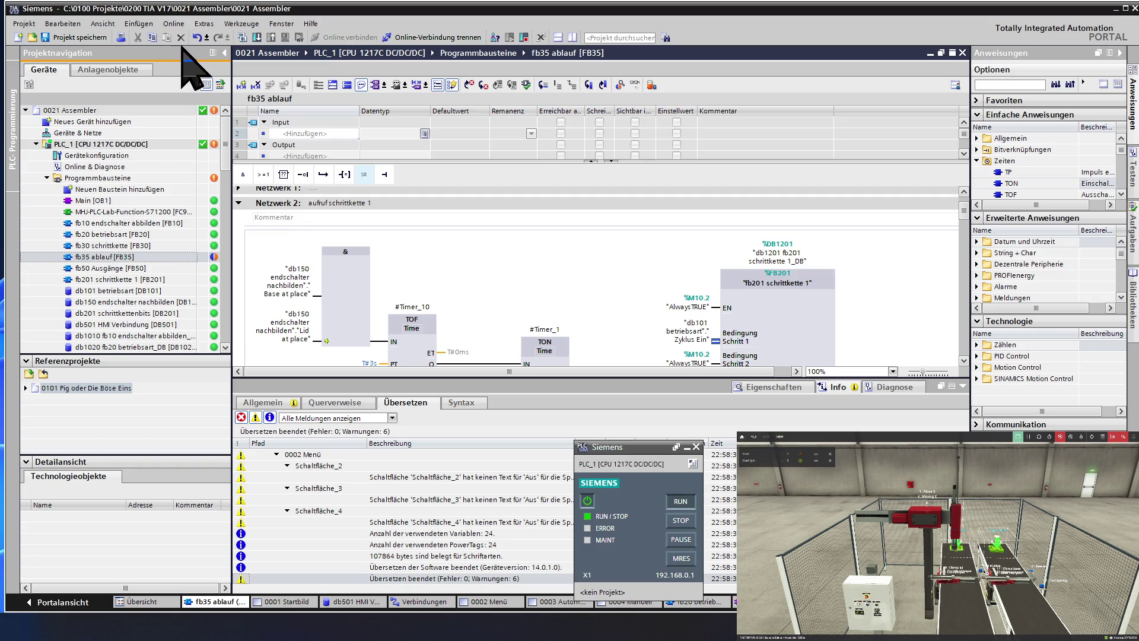
pyautogui.click(256, 38)
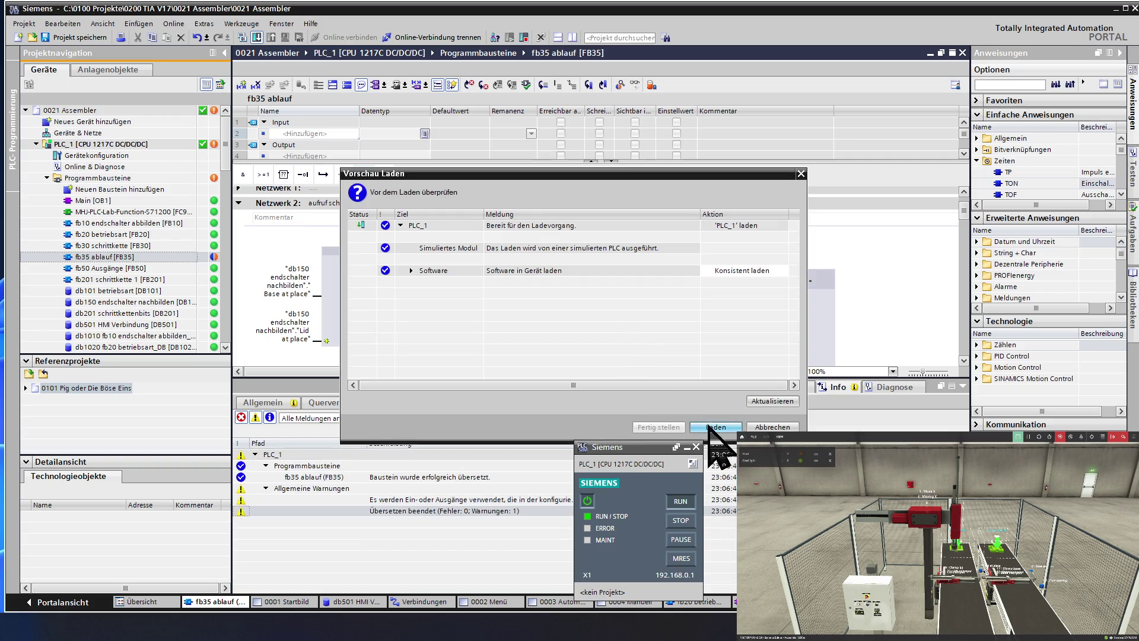
# - Load the changed software into PLC_1 and switch back to Factory IO
pyautogui.click(716, 427)
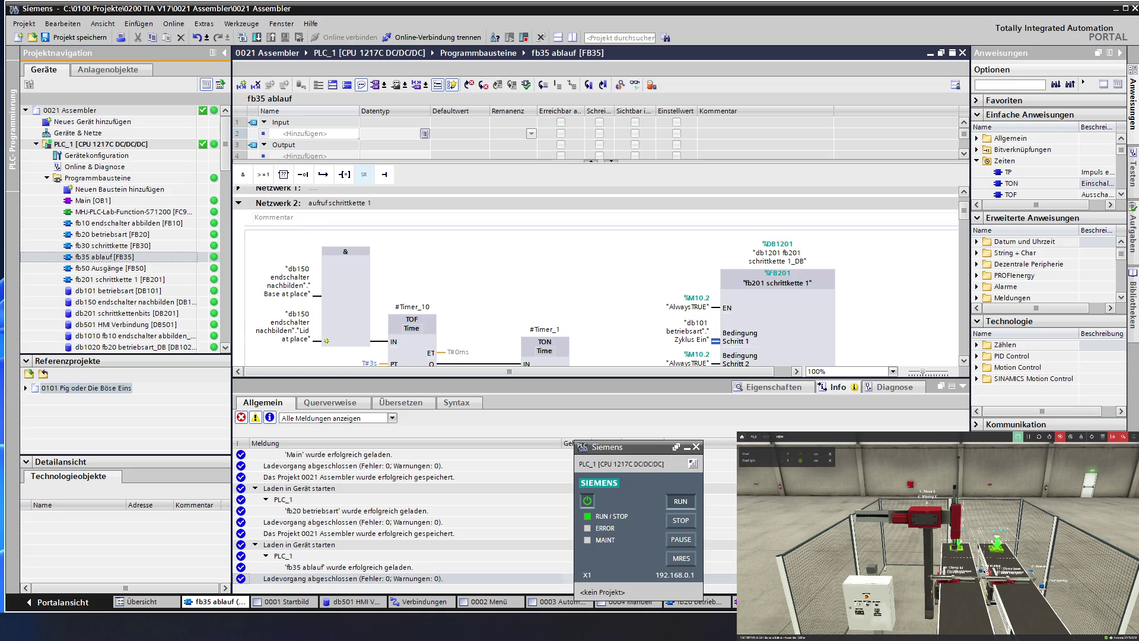
pyautogui.hotkey('alt', 'Tab')
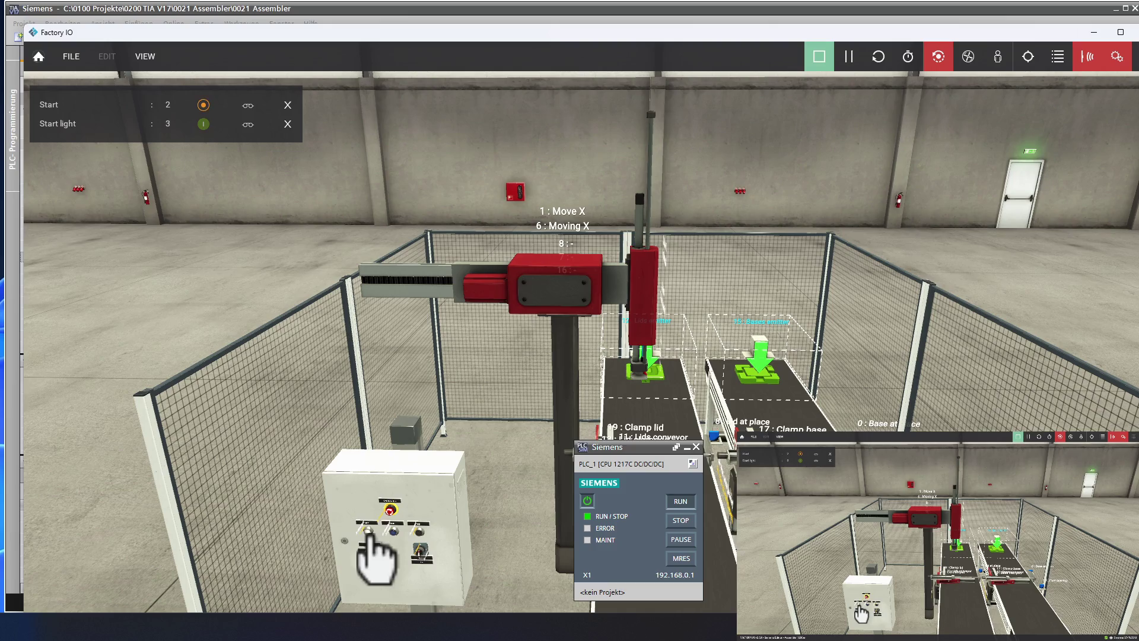
# - Test the cabinet Start button twice, then select db201 schrittkettenbits in TIA Portal
pyautogui.click(368, 536)
pyautogui.click(369, 535)
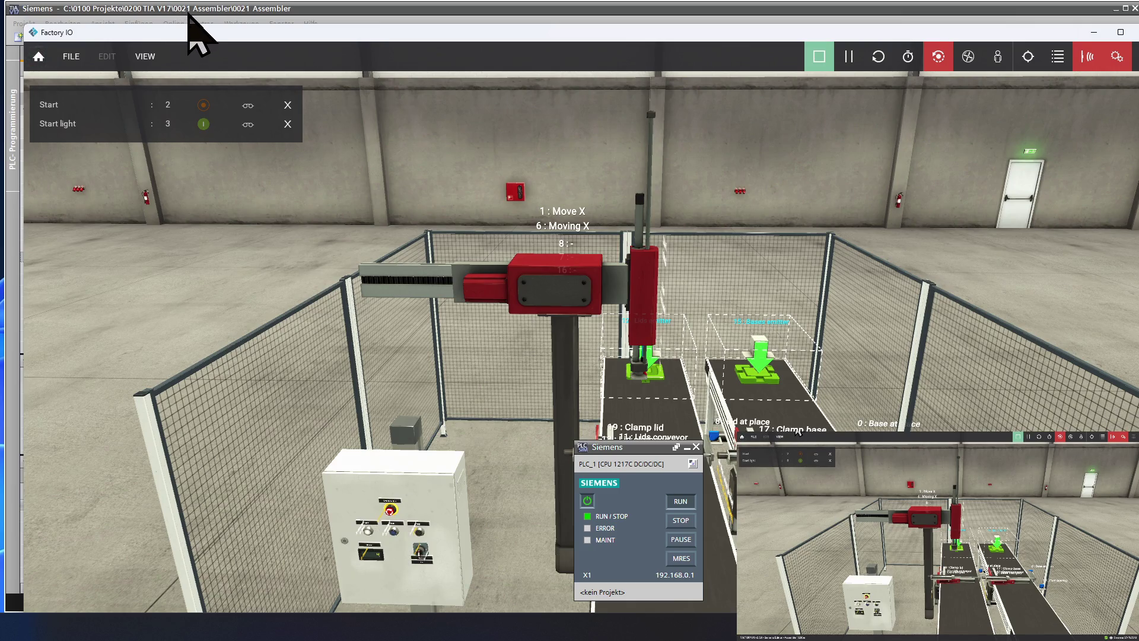
pyautogui.click(189, 14)
pyautogui.click(126, 313)
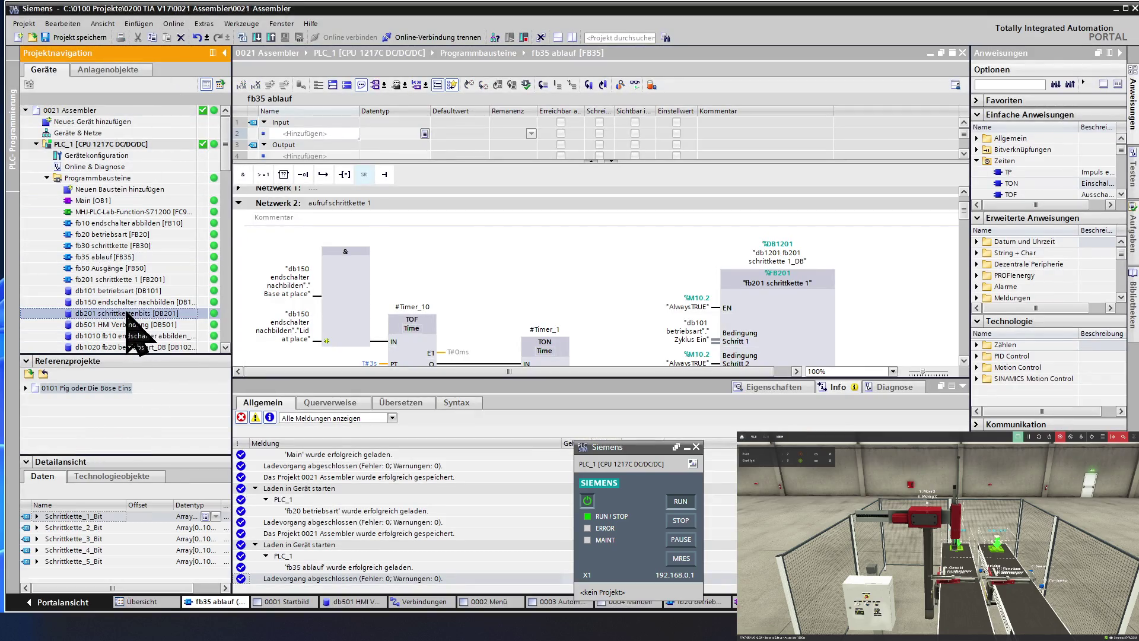
# - Open the 0001 Startbild HMI screen and start the HMI runtime simulation
pyautogui.scroll(-4, 127, 313)
pyautogui.scroll(-3, 126, 313)
pyautogui.scroll(-2, 127, 314)
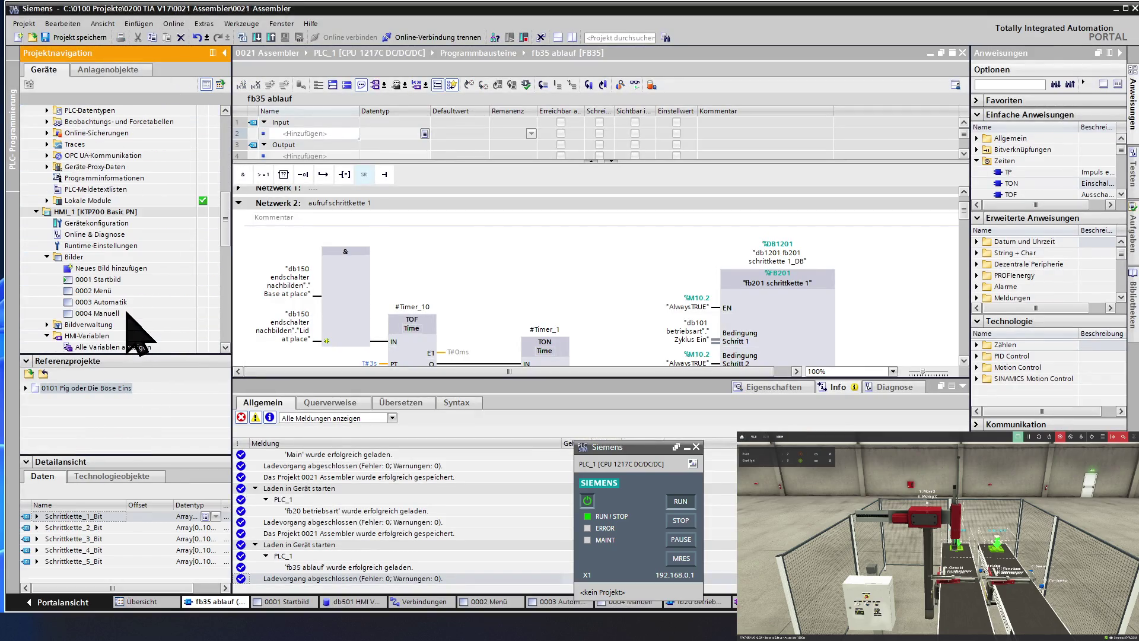
pyautogui.doubleClick(130, 279)
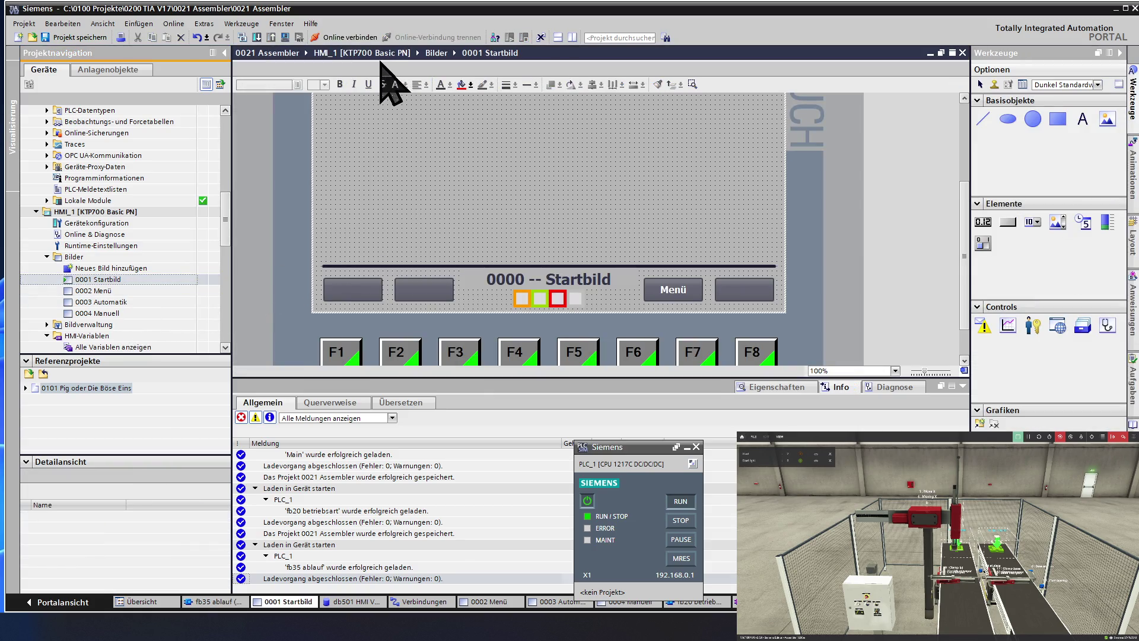
pyautogui.click(284, 38)
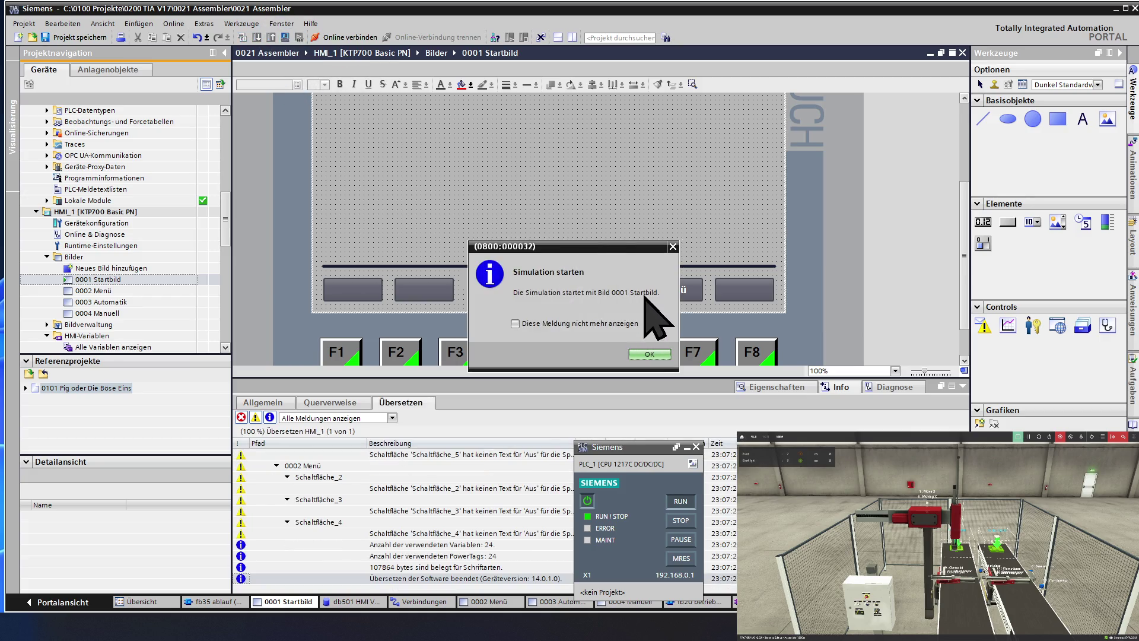
pyautogui.click(648, 354)
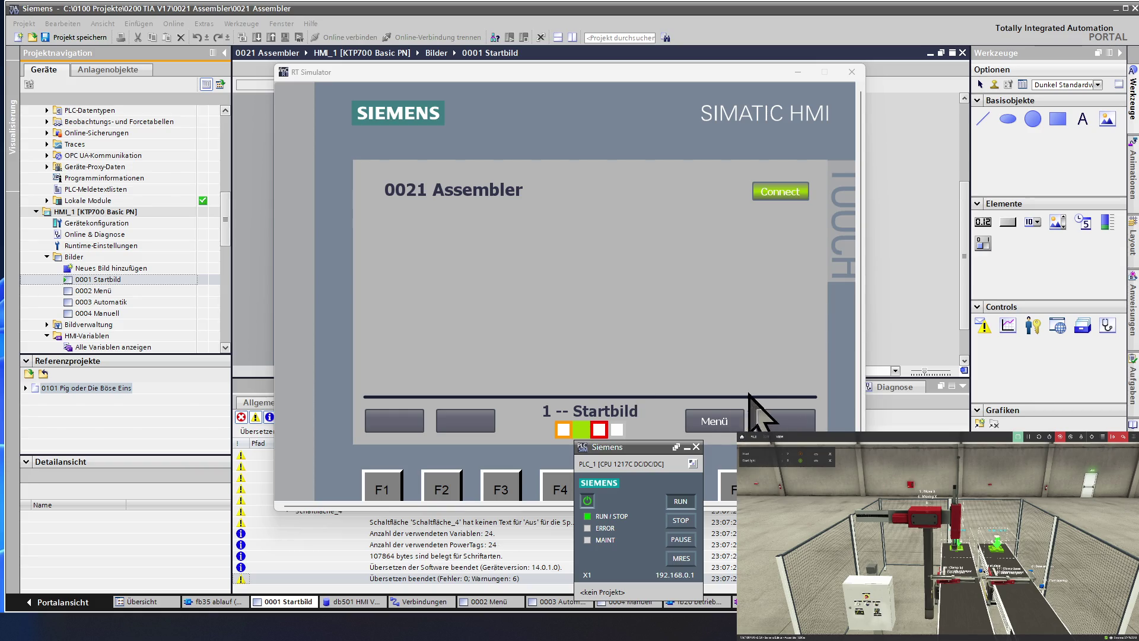
# - On the simulated HMI's Automatik screen, switch on Auto Ein and Zyklus Ein
pyautogui.click(720, 423)
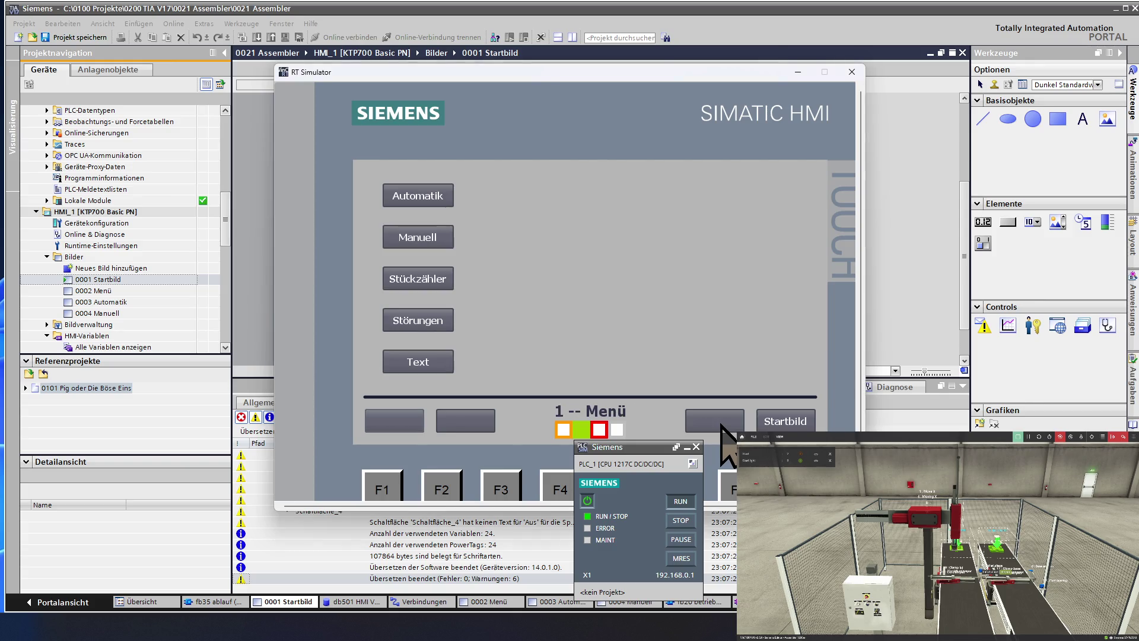
pyautogui.click(439, 199)
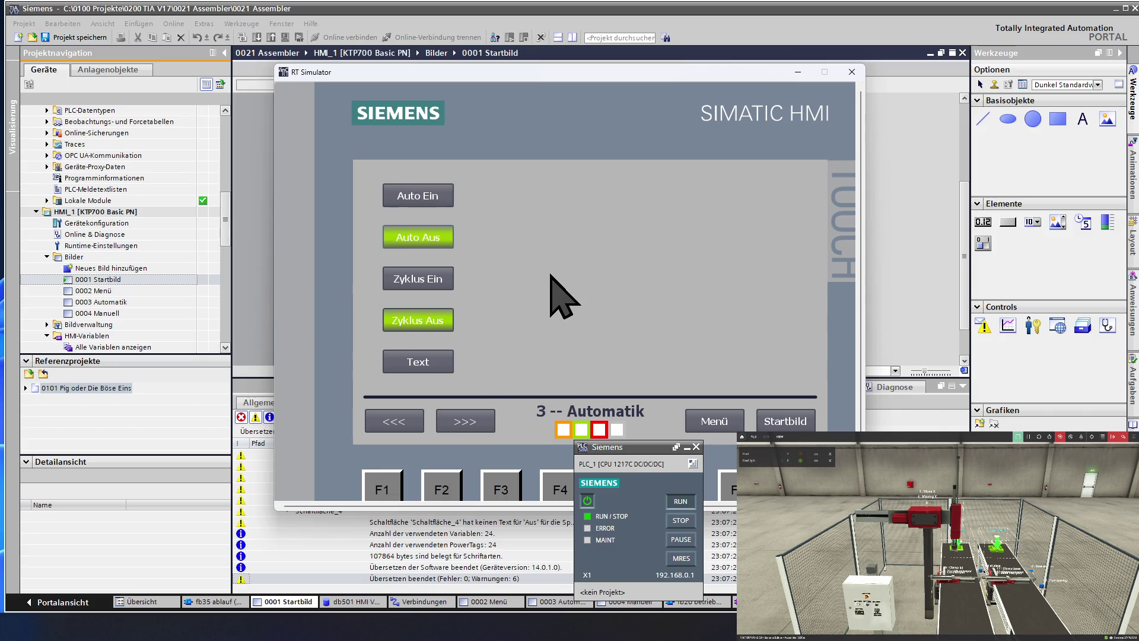
pyautogui.click(432, 200)
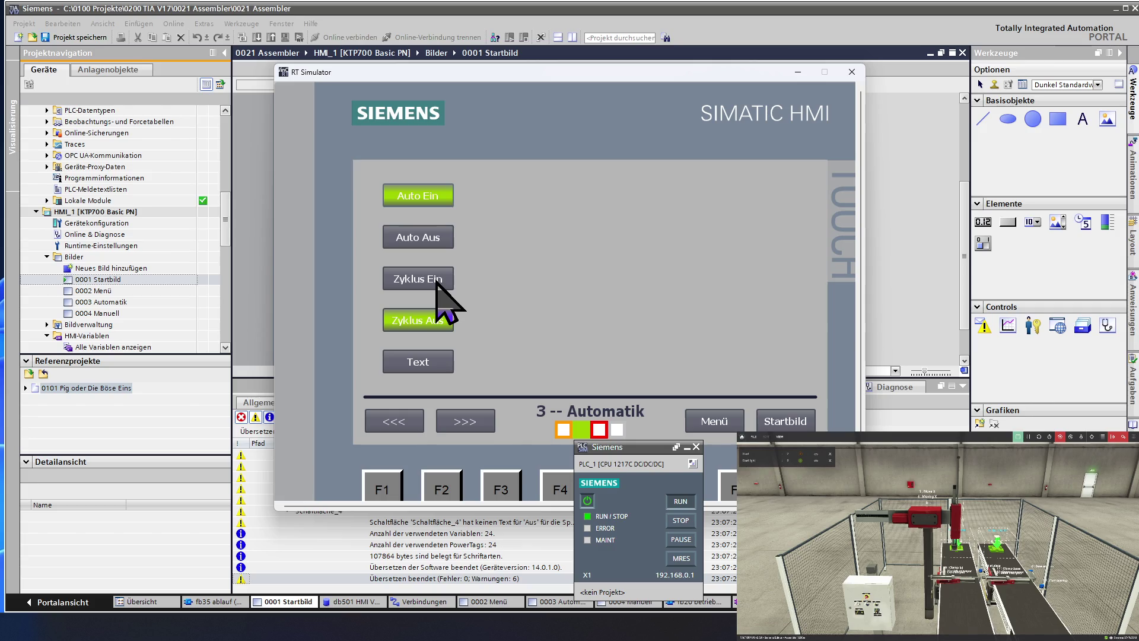
pyautogui.click(437, 283)
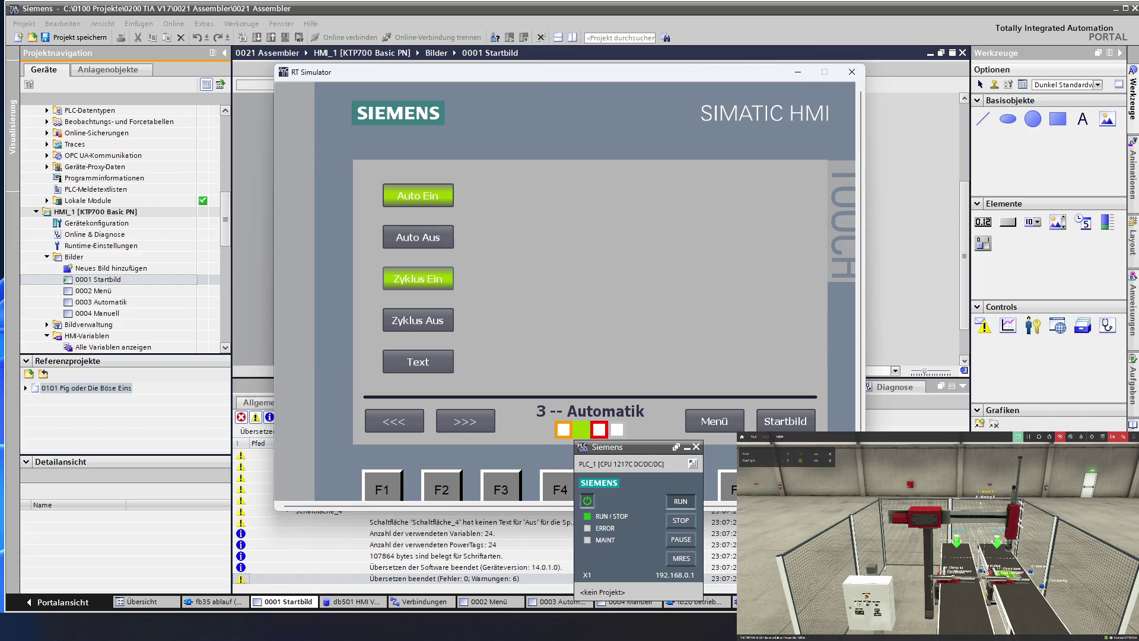
pyautogui.hotkey('alt', 'Tab')
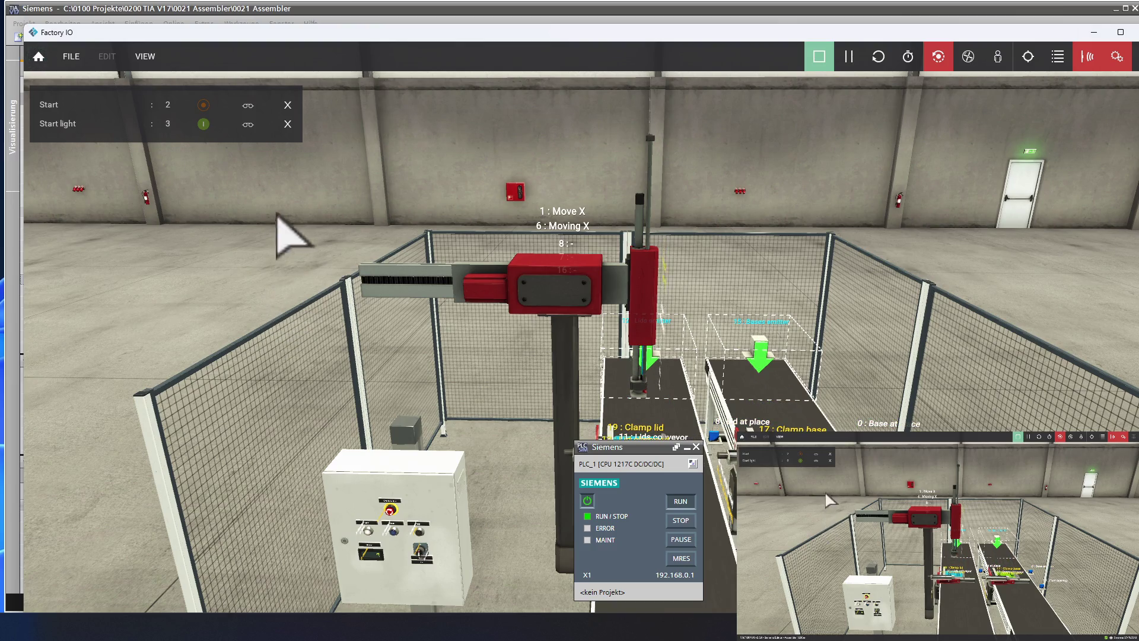
# - Drag the Factory IO window aside to reveal the HMI runtime simulator
pyautogui.moveTo(465, 33); pyautogui.dragTo(513, 416)
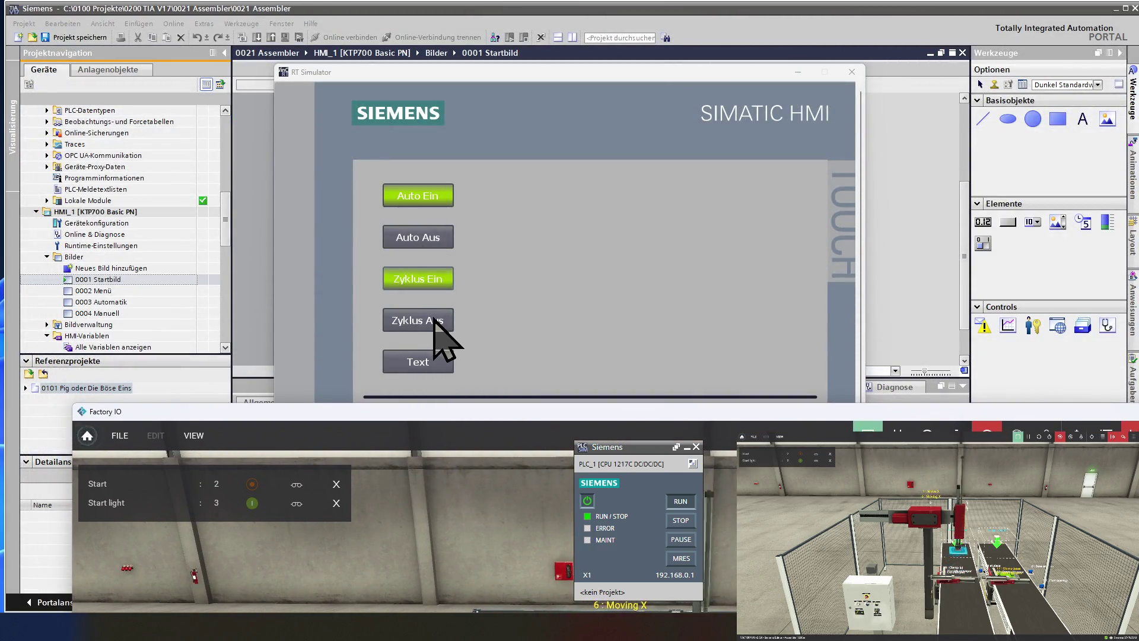
# - Turn the cycle off with Zyklus Aus on the simulated HMI, then bring Factory IO back over it
pyautogui.click(446, 355)
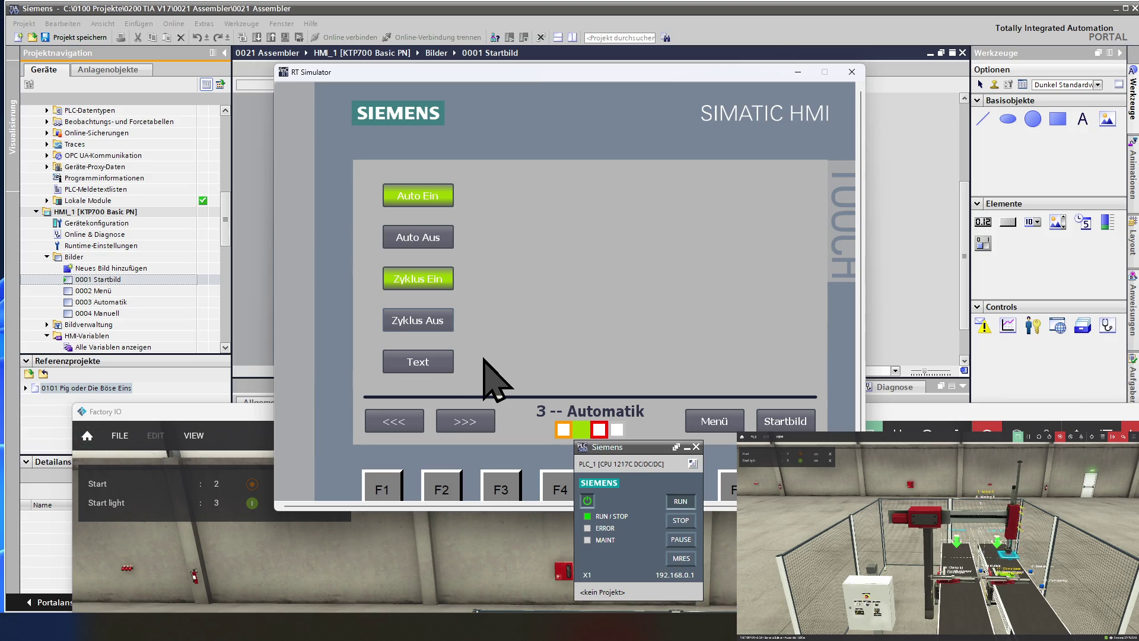
pyautogui.click(436, 323)
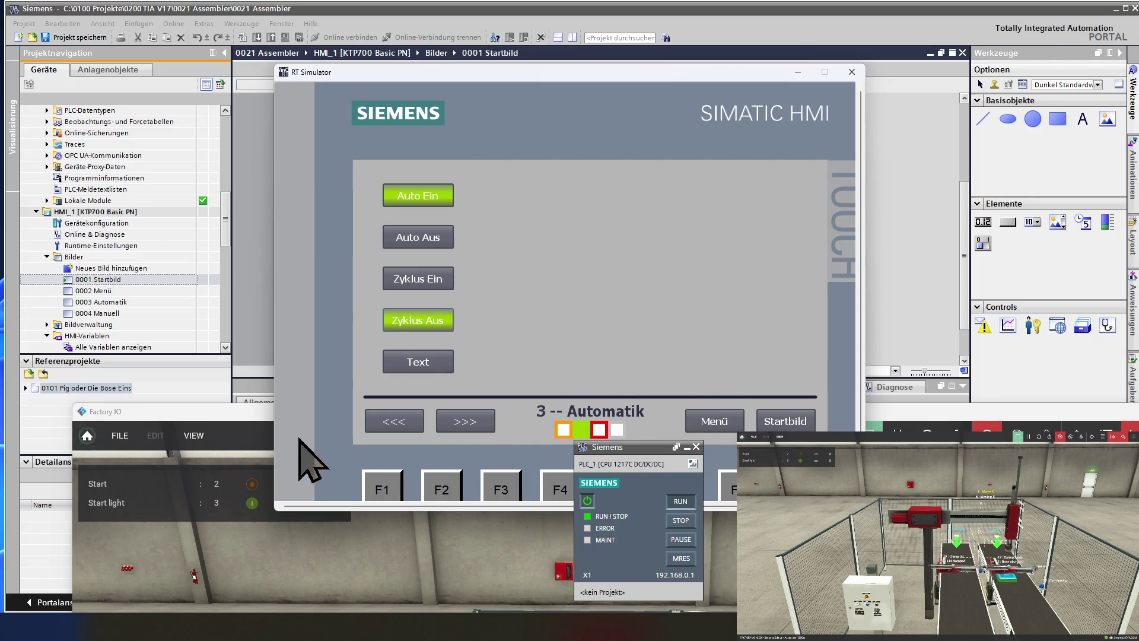
pyautogui.moveTo(219, 412); pyautogui.dragTo(167, 15)
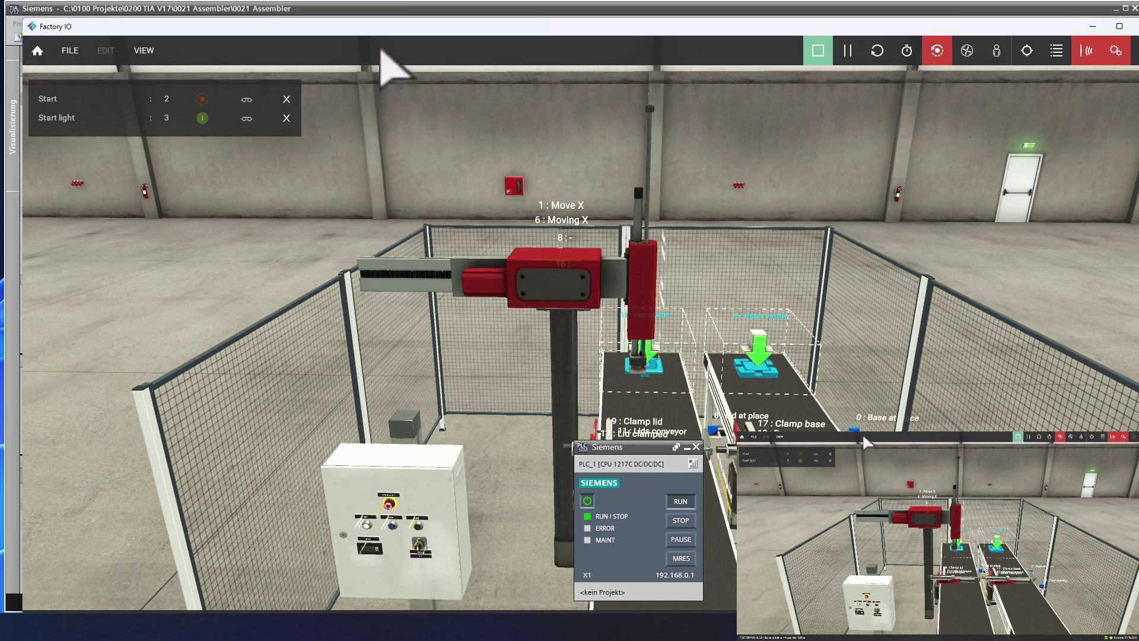
# - Move the Factory IO window down to reveal the RT Simulator with Auto Ein and Zyklus Aus active
pyautogui.moveTo(380, 27)
pyautogui.mouseDown()
pyautogui.moveTo(460, 273)
pyautogui.moveTo(480, 411)
pyautogui.mouseUp()
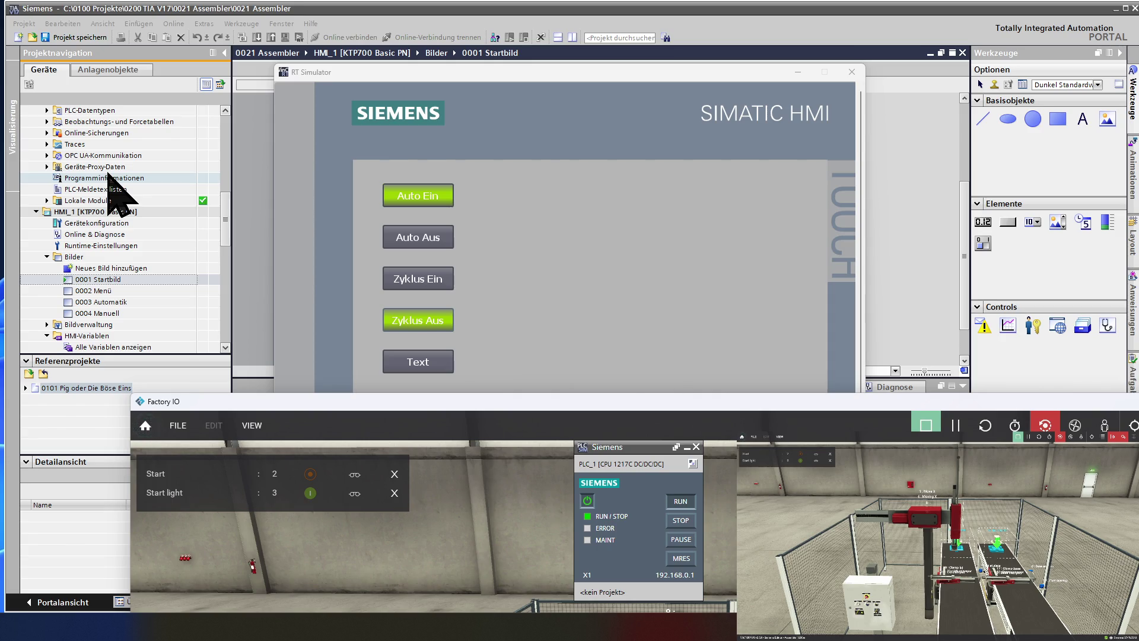
pyautogui.hotkey('alt', 'Tab')
pyautogui.scroll(3, 109, 178)
pyautogui.scroll(3, 109, 177)
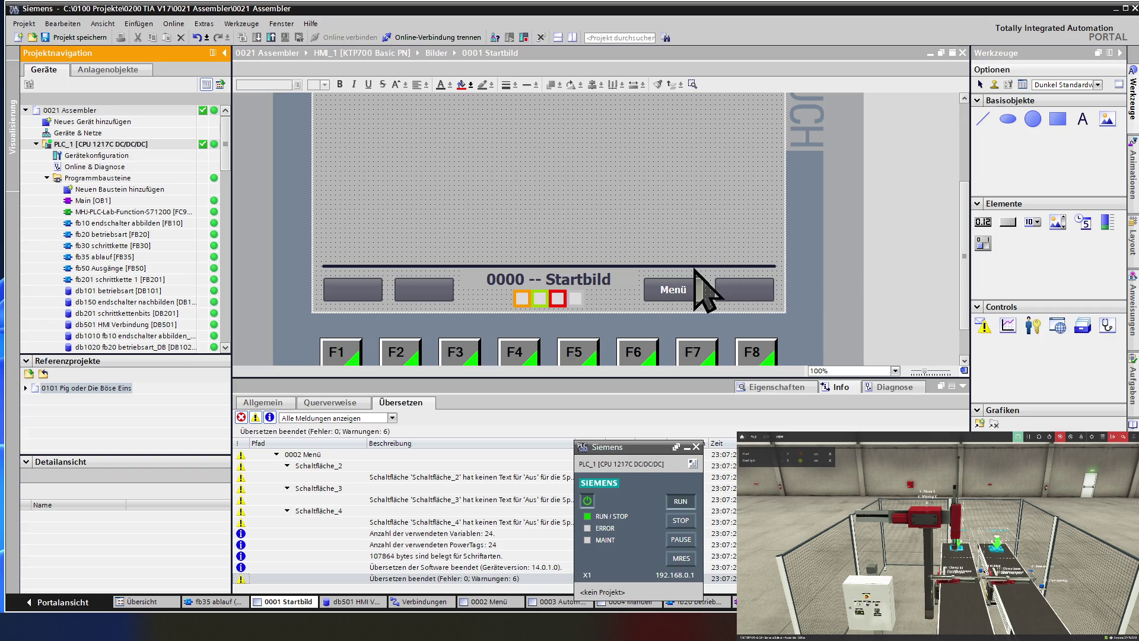
# - Open the HMI_1 screen 0004 Manuell from the Bilder folder in the project tree
pyautogui.click(146, 290)
pyautogui.scroll(-1, 143, 295)
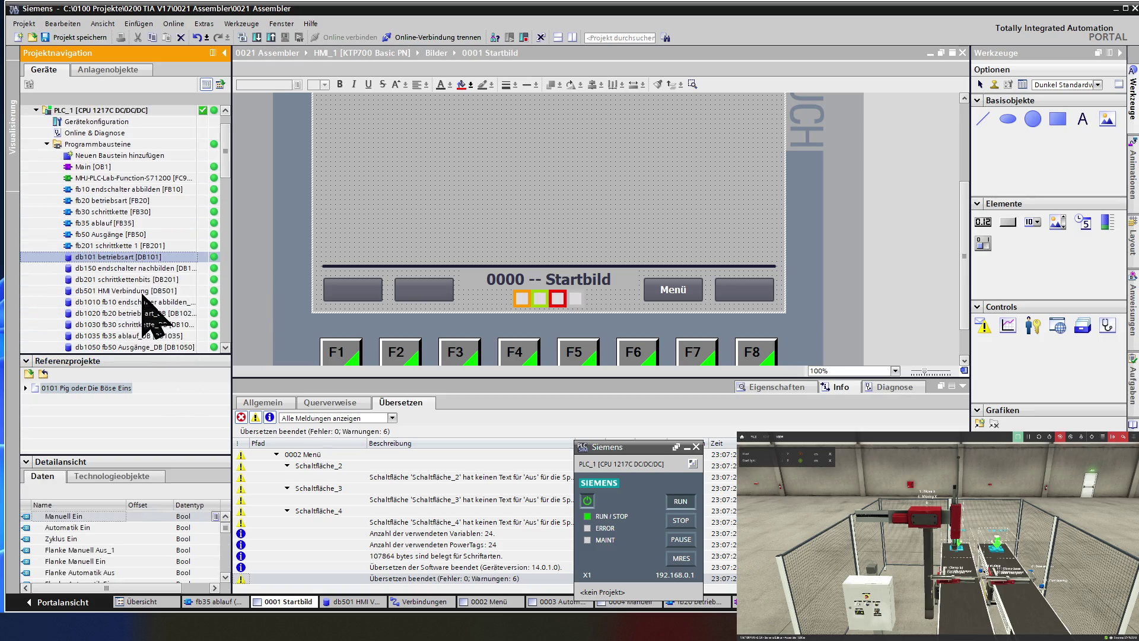
pyautogui.scroll(-3, 142, 295)
pyautogui.scroll(-3, 142, 294)
pyautogui.scroll(-3, 142, 294)
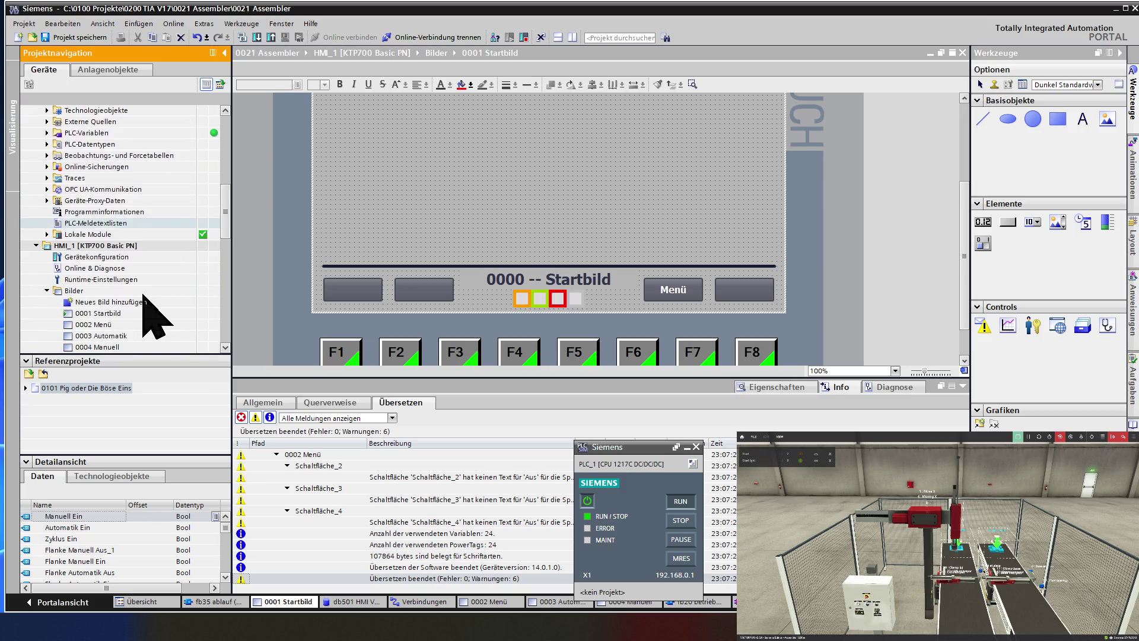
pyautogui.doubleClick(133, 345)
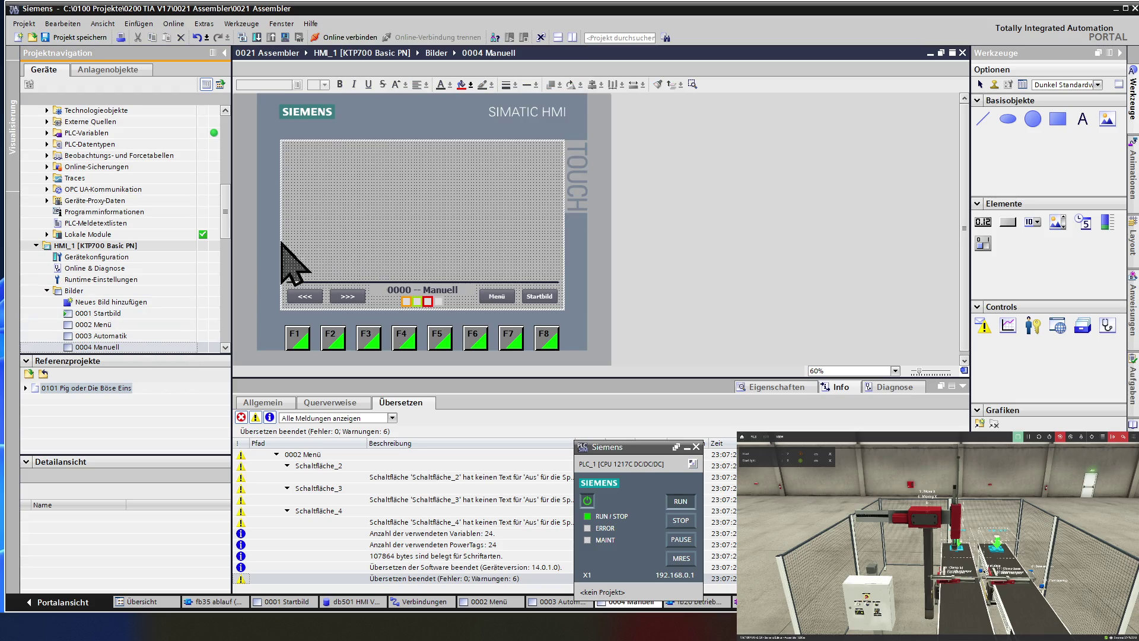
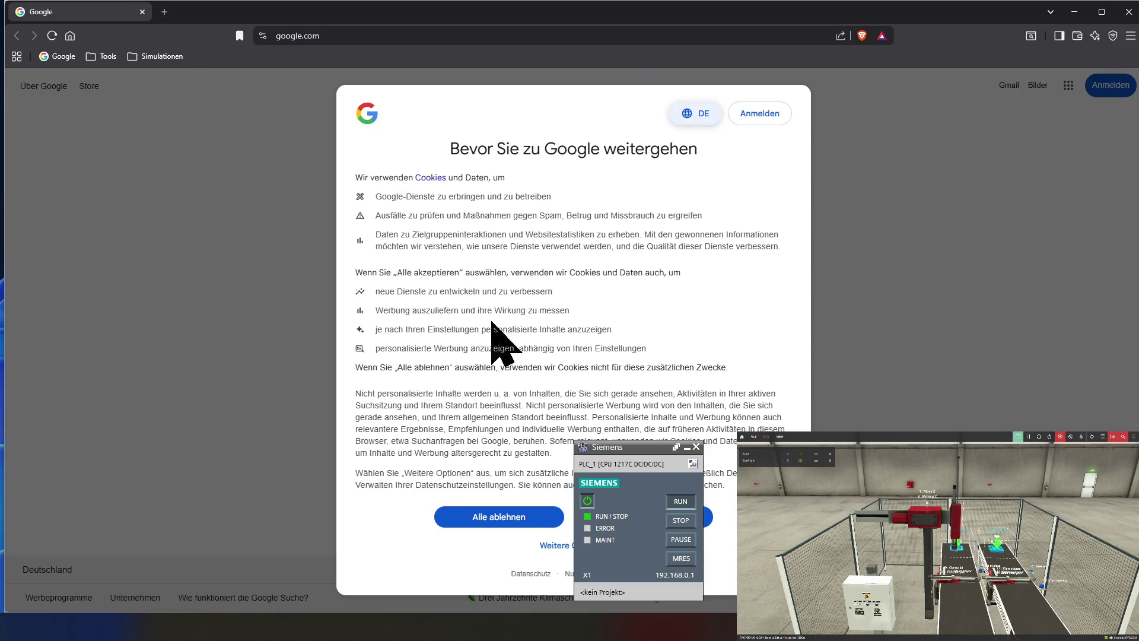
# - Dismiss Google's cookie prompt, search Google for 'autem' and open the AUTEM website from the results
pyautogui.click(706, 584)
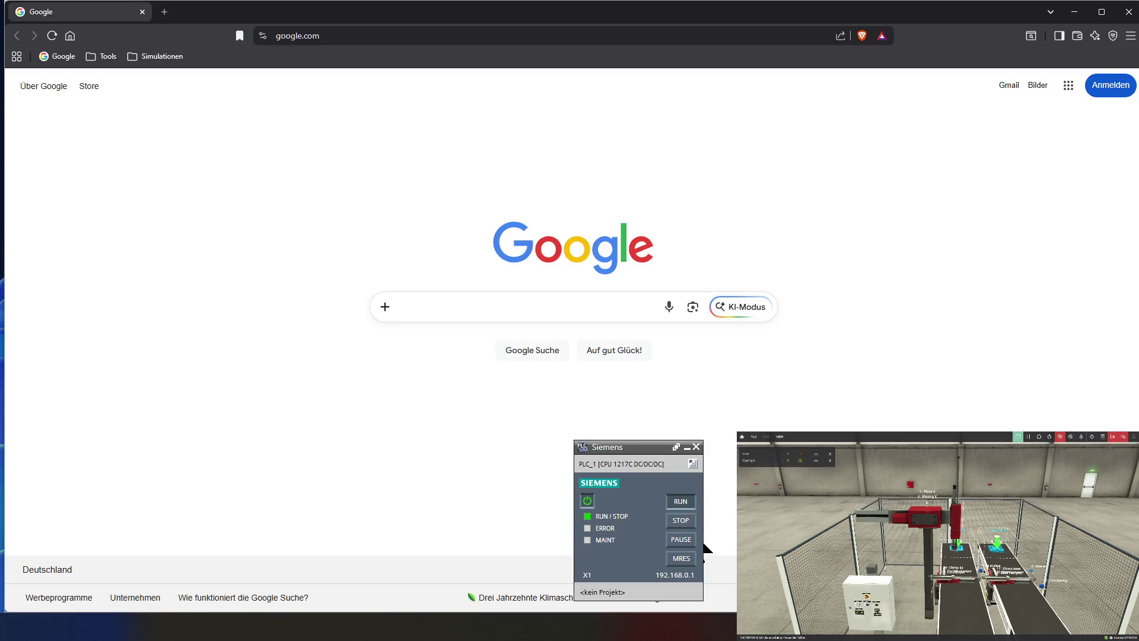
pyautogui.click(558, 303)
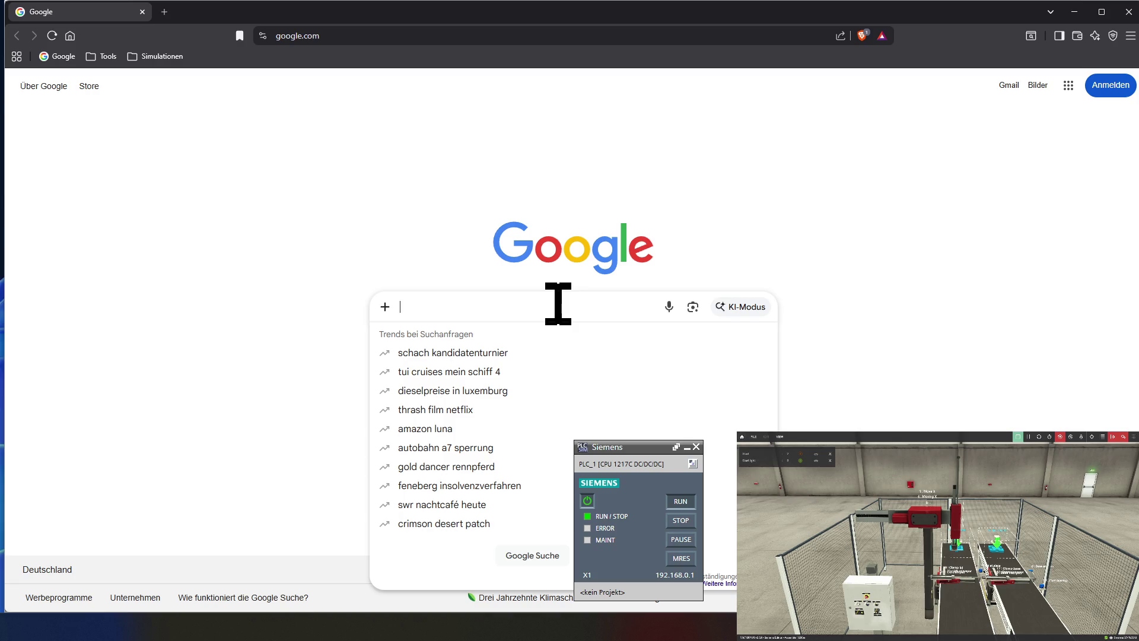
pyautogui.write('aute')
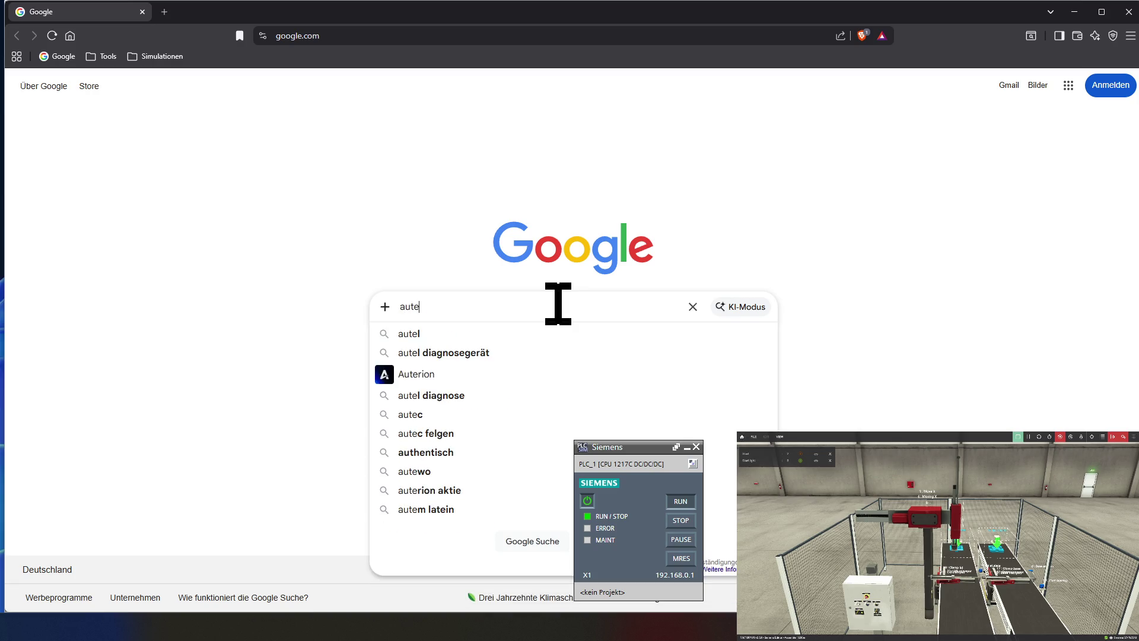
pyautogui.write('m')
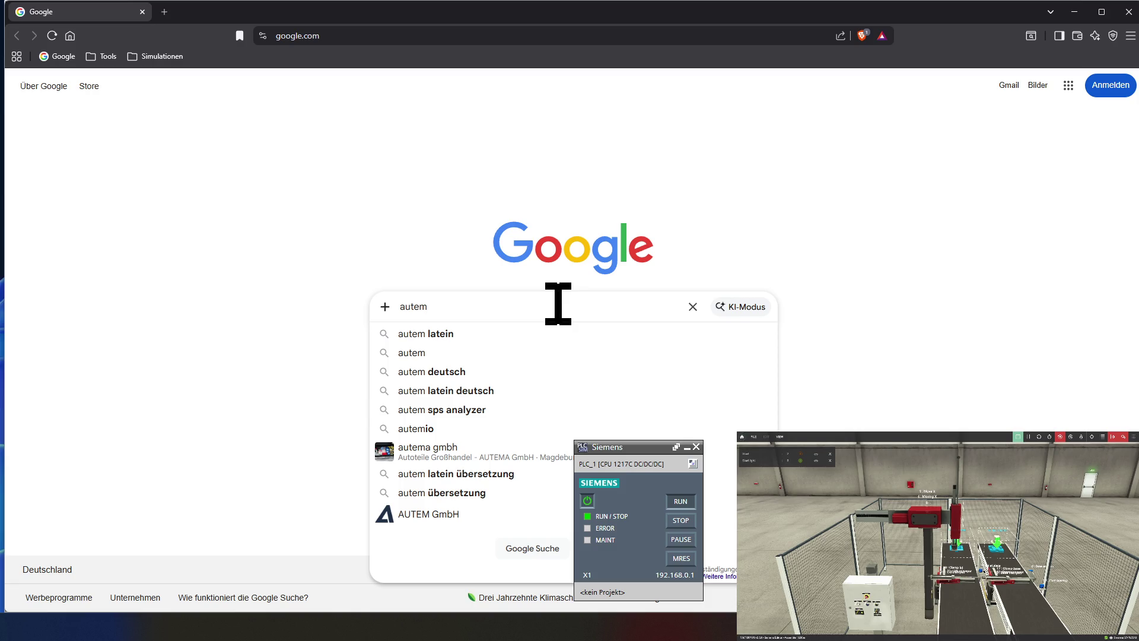
pyautogui.press('Return')
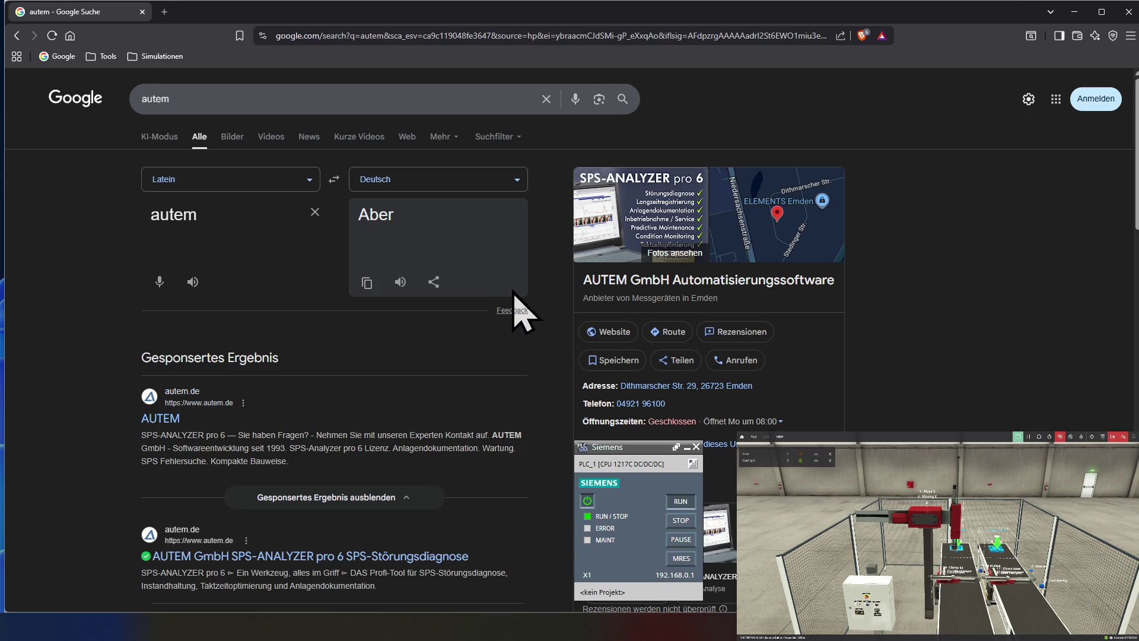
pyautogui.click(160, 422)
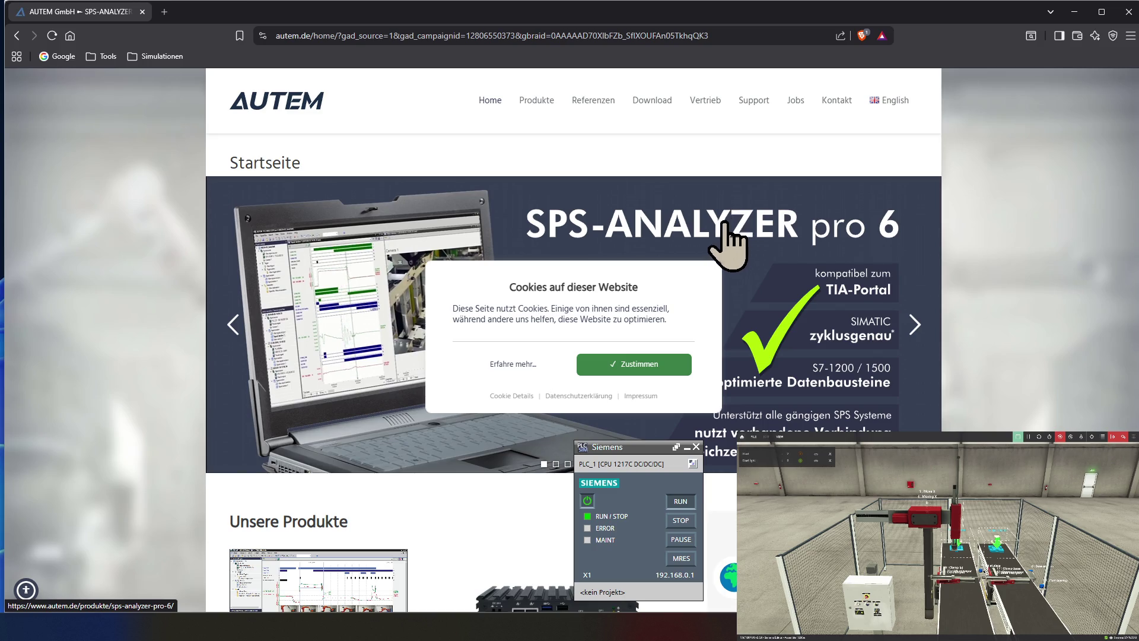
# - Accept the AUTEM cookie notice, browse the homepage and open the SPS-ANALYZER pro 6 page
pyautogui.click(627, 369)
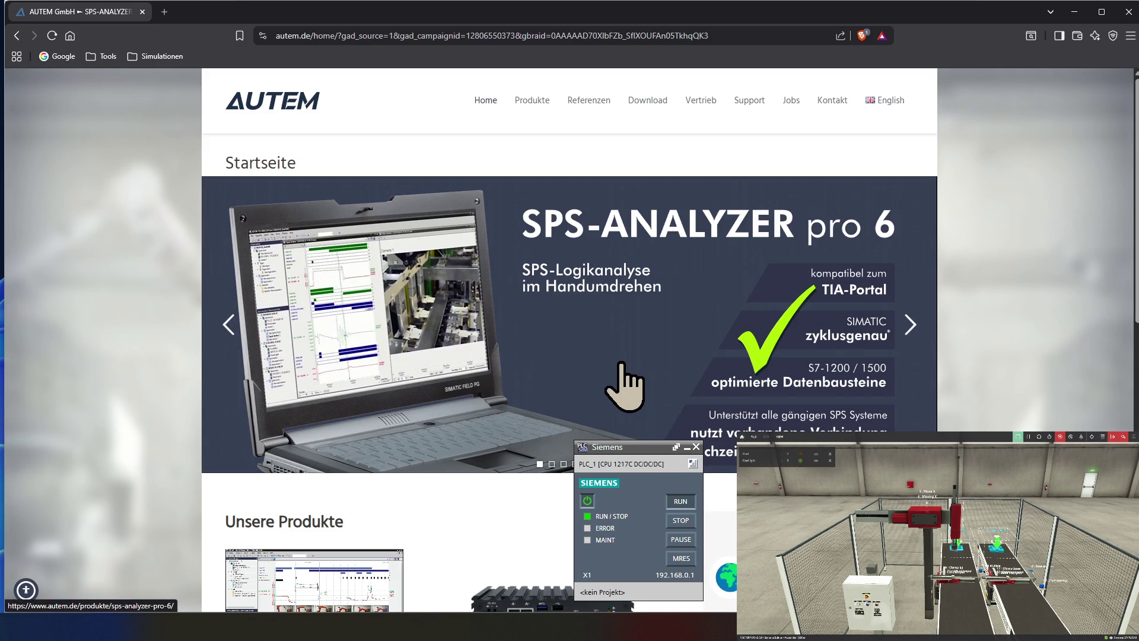
pyautogui.scroll(-1, 621, 363)
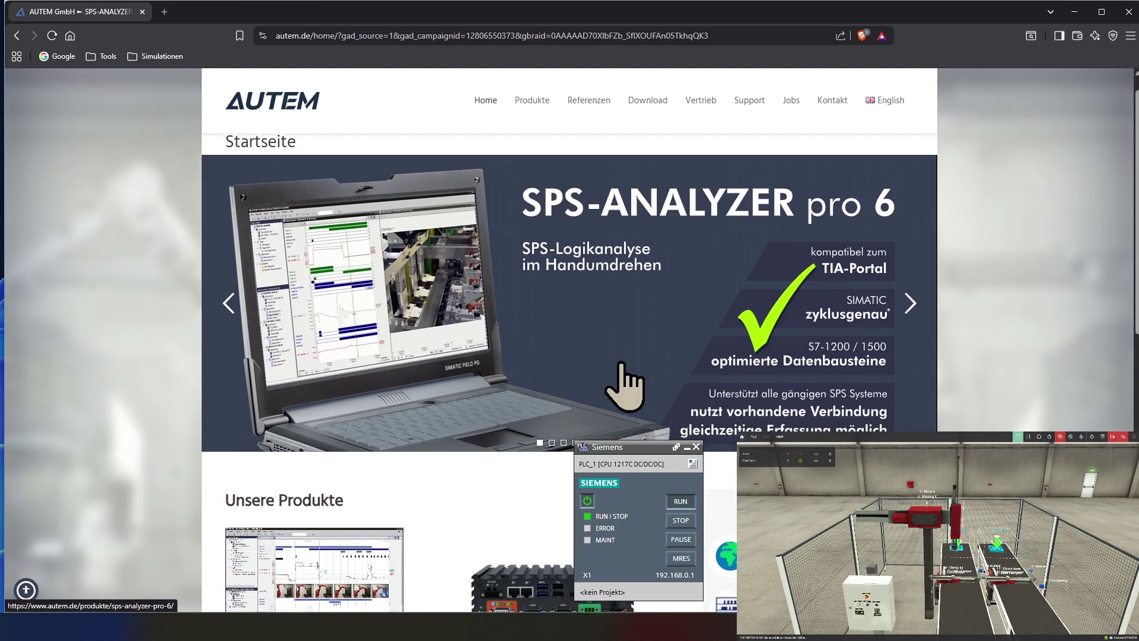
pyautogui.scroll(-2, 620, 363)
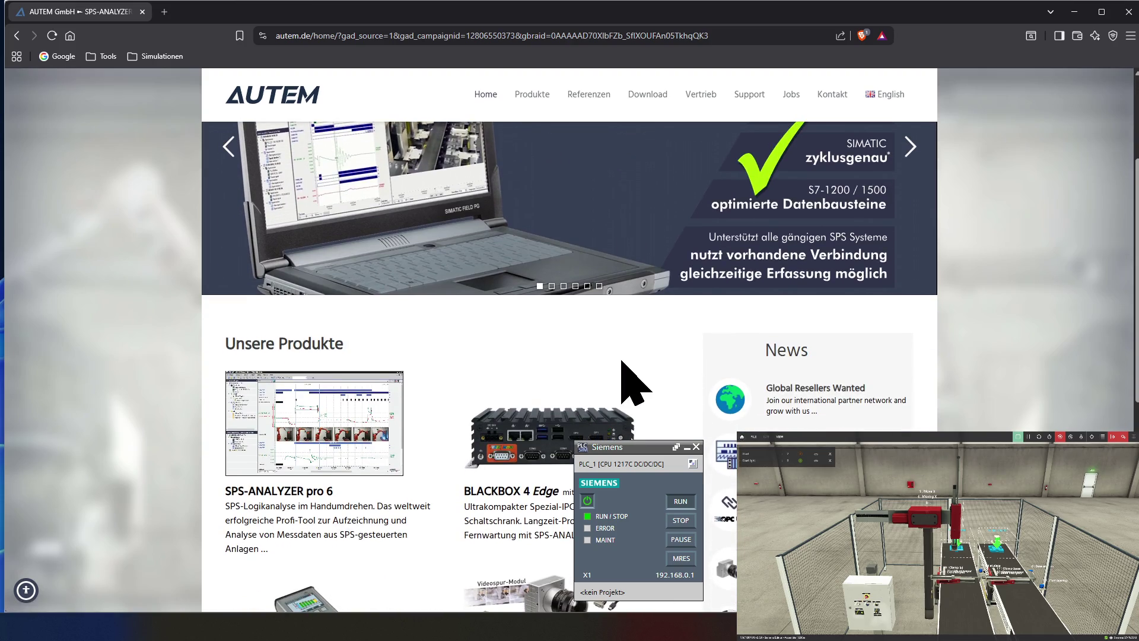
pyautogui.scroll(-1, 620, 363)
pyautogui.scroll(-1, 621, 363)
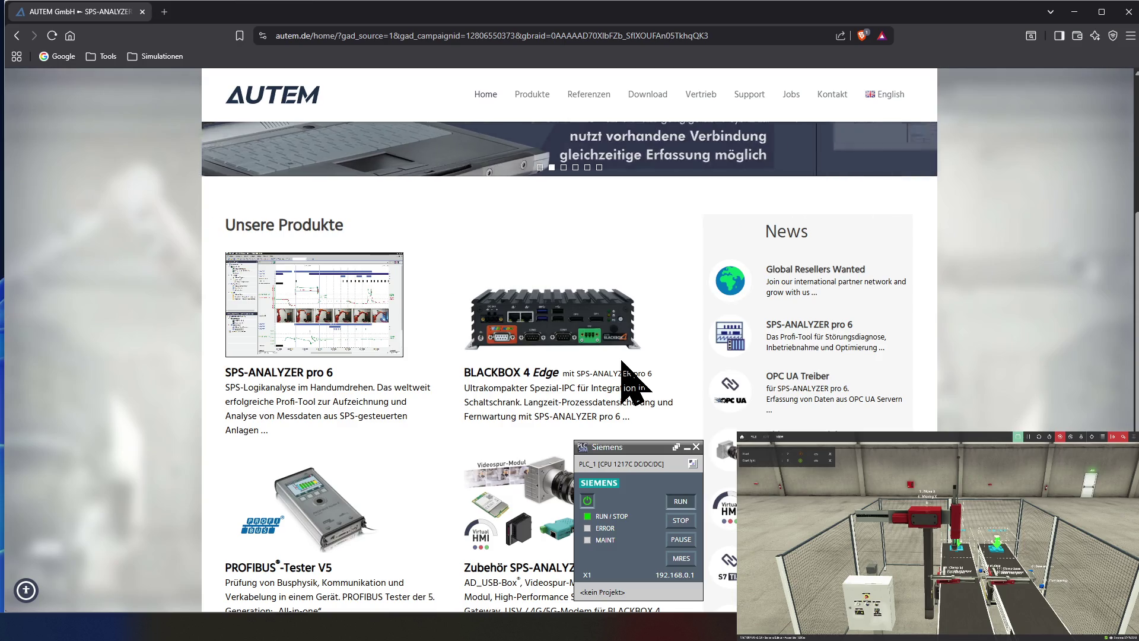
pyautogui.scroll(4, 622, 363)
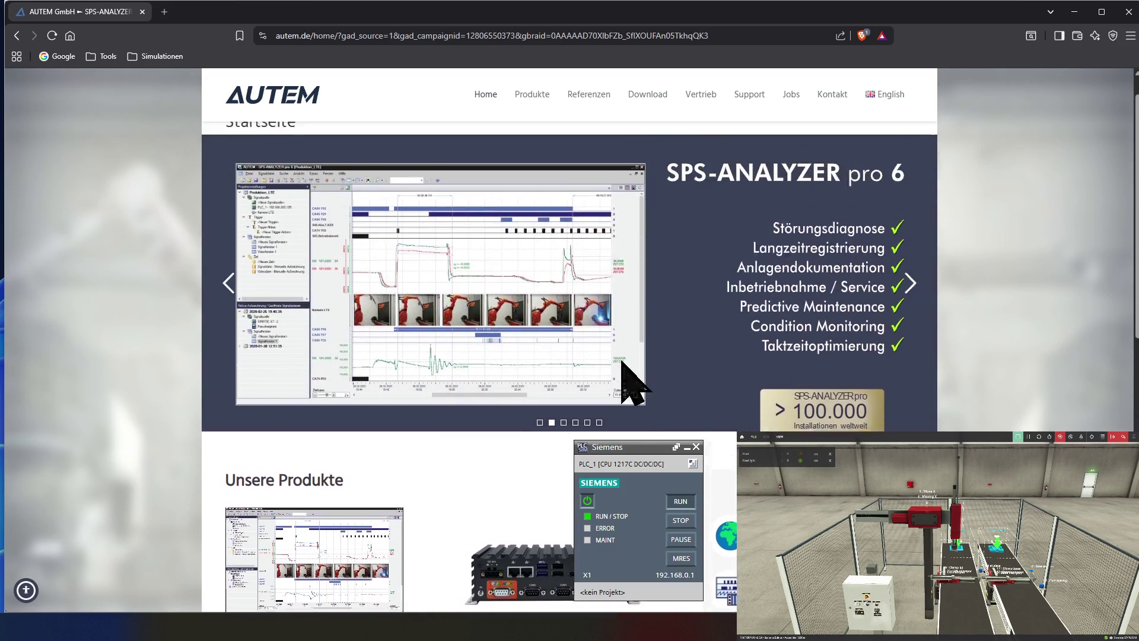
pyautogui.scroll(1, 622, 363)
pyautogui.keyDown('ctrl'); pyautogui.scroll(2, 622, 363); pyautogui.keyUp('ctrl')
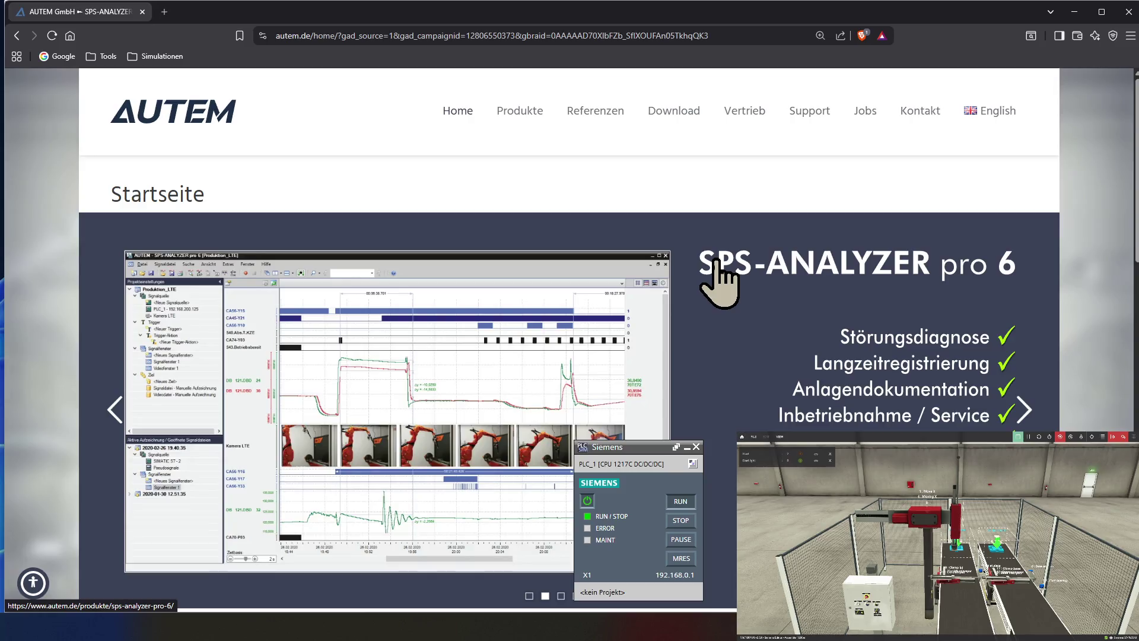
pyautogui.click(719, 281)
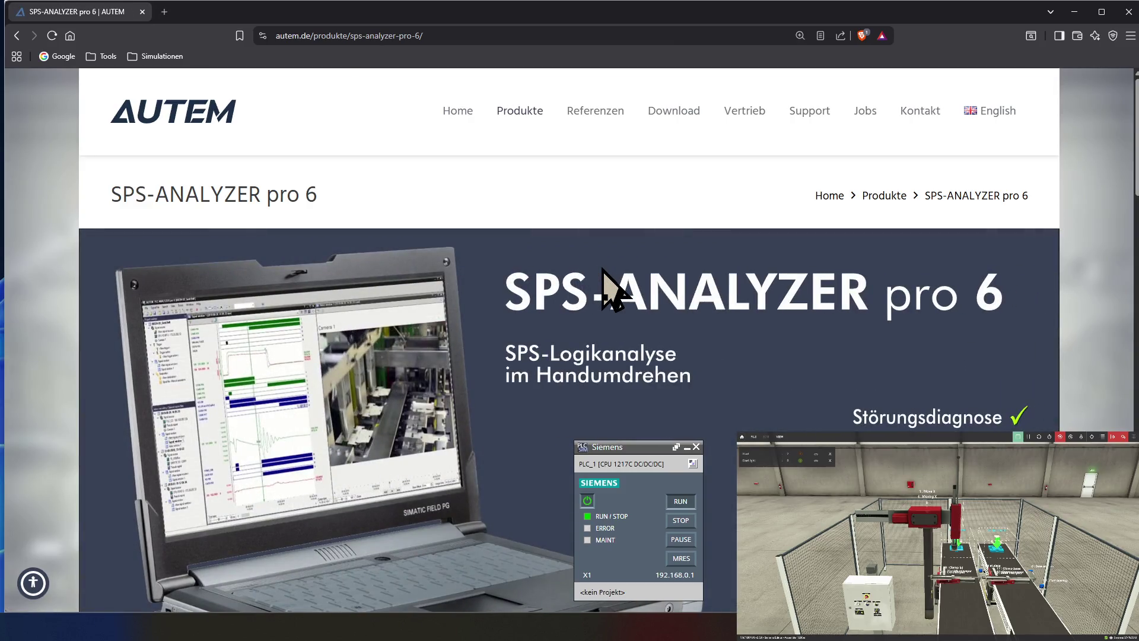
pyautogui.scroll(-1, 603, 270)
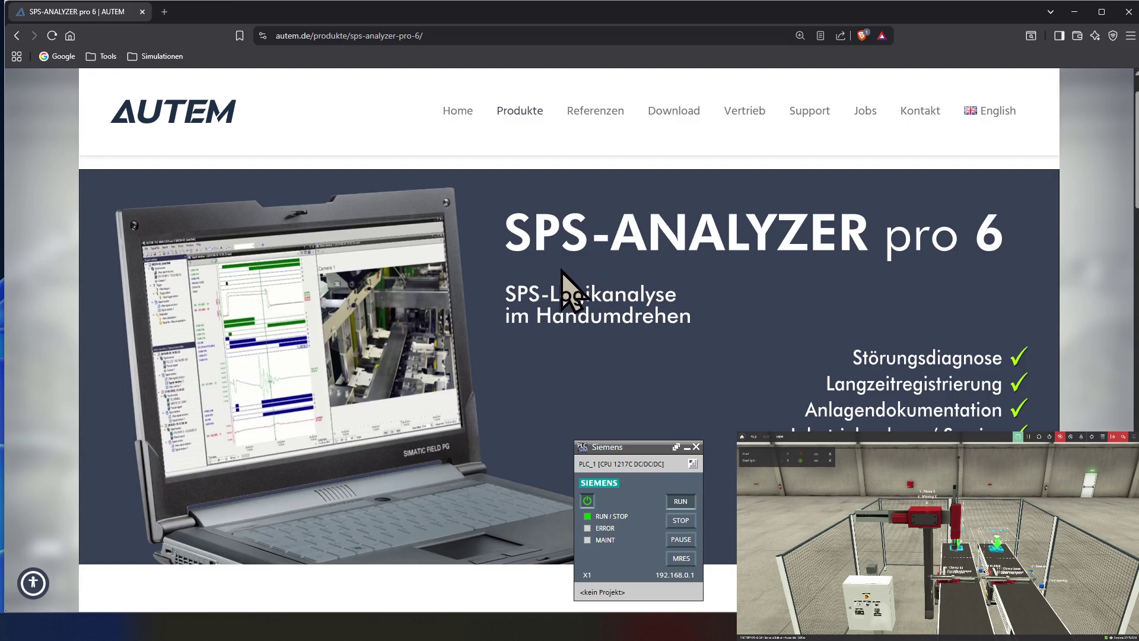
pyautogui.scroll(-3, 508, 344)
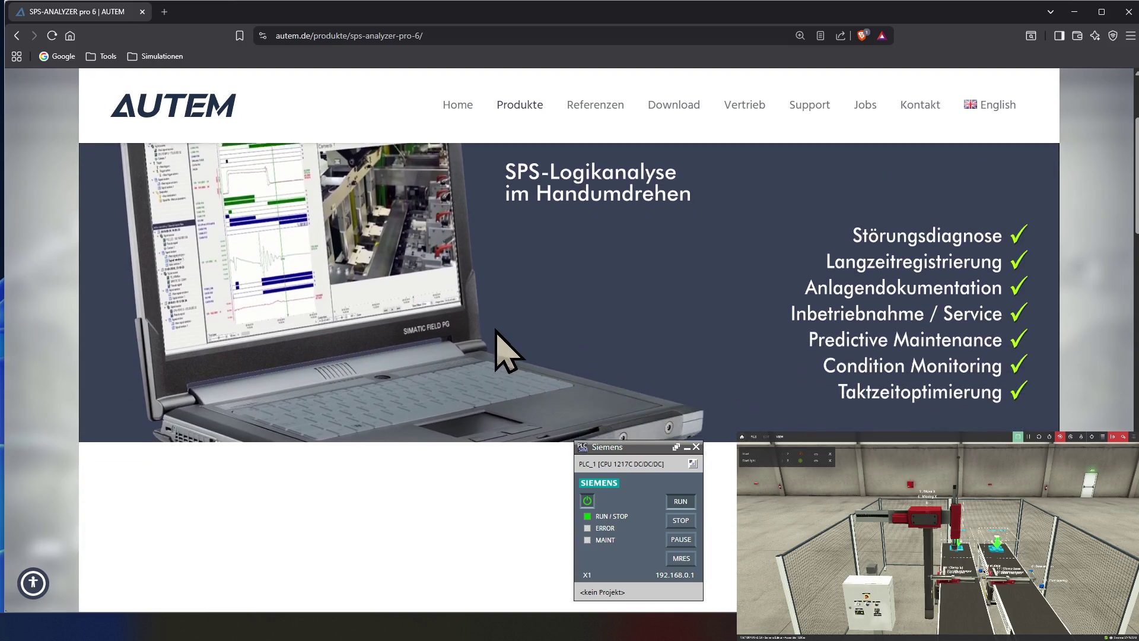
pyautogui.scroll(-2, 495, 329)
pyautogui.scroll(-1, 495, 328)
pyautogui.scroll(-1, 495, 329)
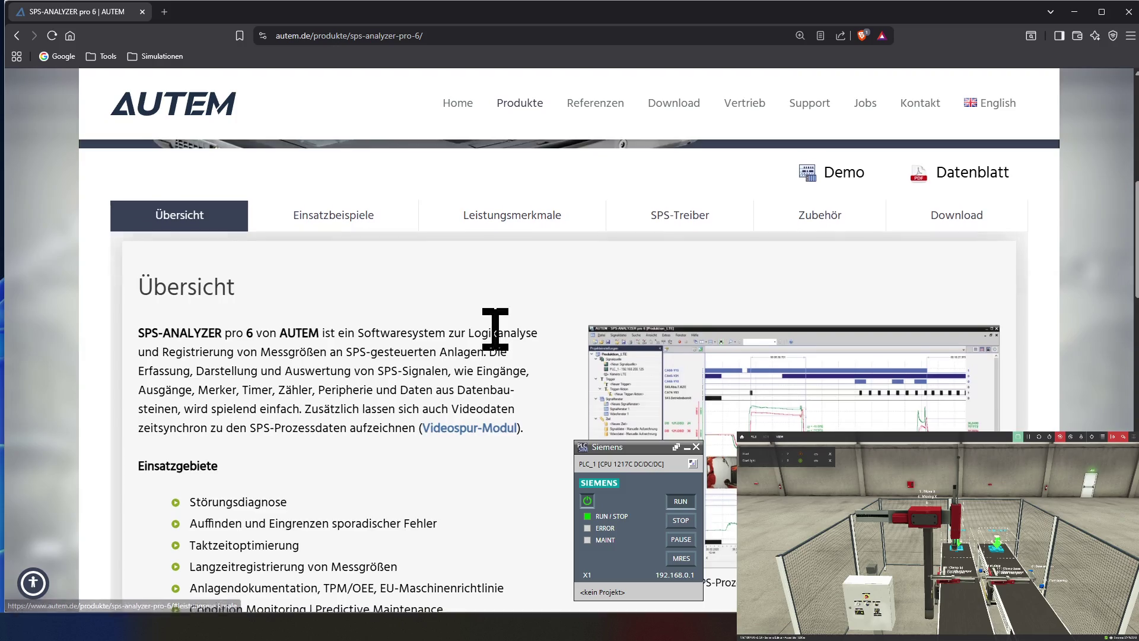
pyautogui.scroll(-2, 495, 329)
pyautogui.scroll(-2, 495, 329)
pyautogui.scroll(-2, 495, 329)
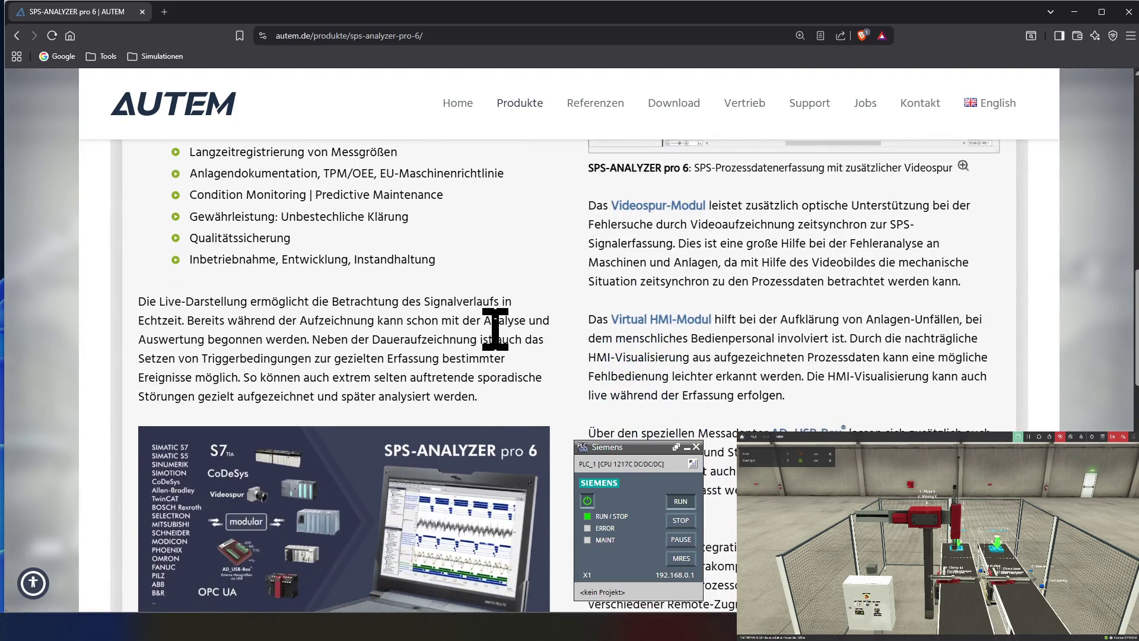
pyautogui.scroll(-3, 494, 329)
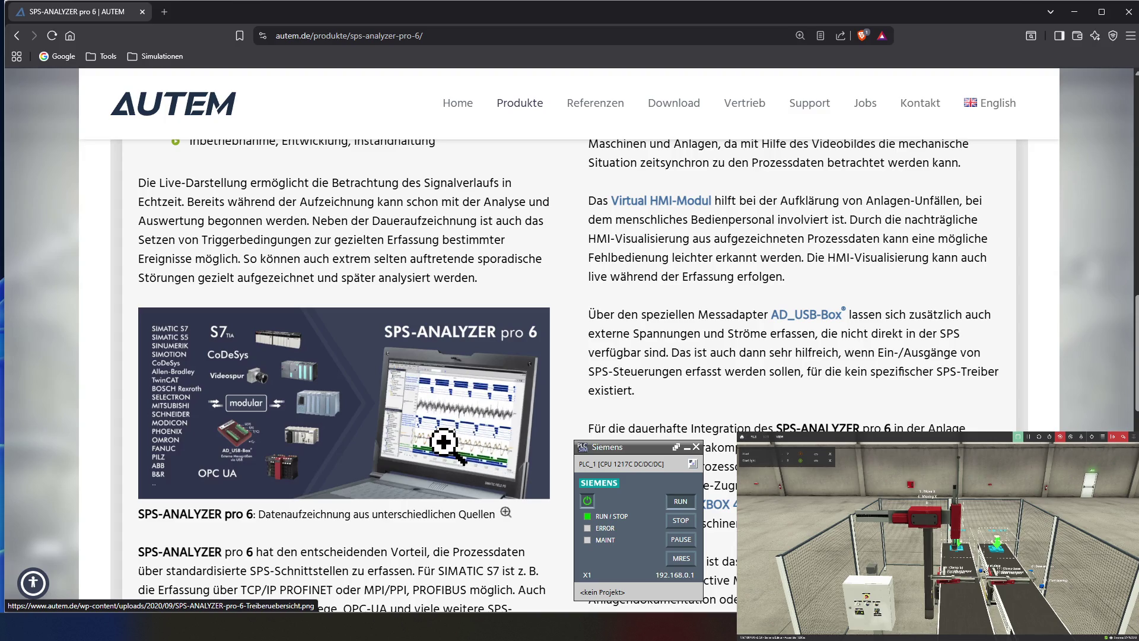
pyautogui.scroll(-4, 594, 412)
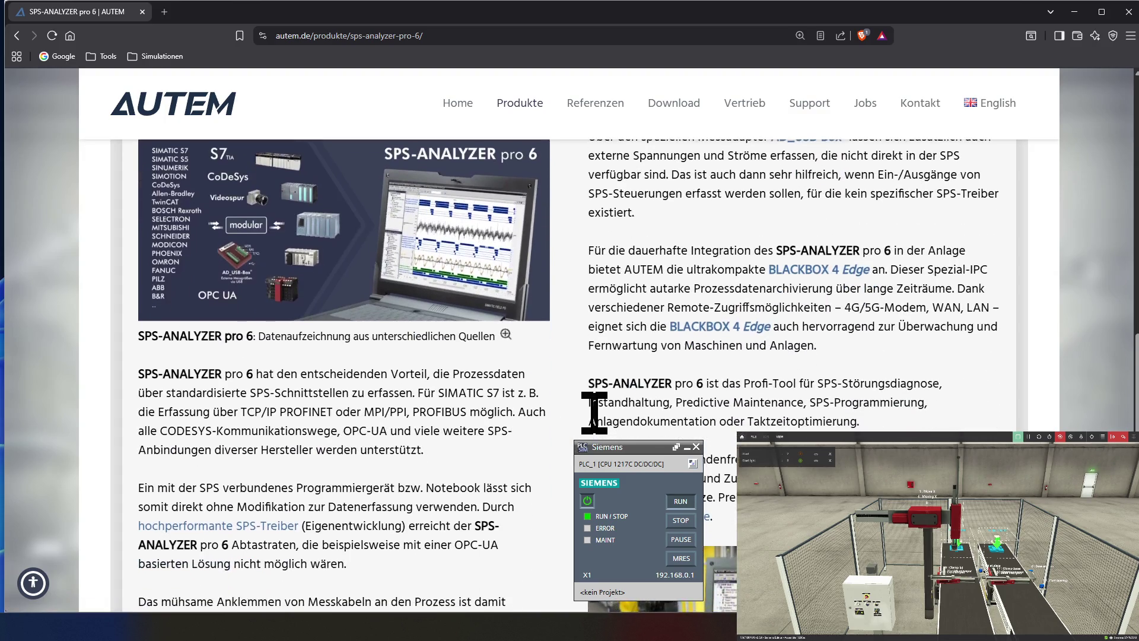
pyautogui.scroll(-2, 595, 416)
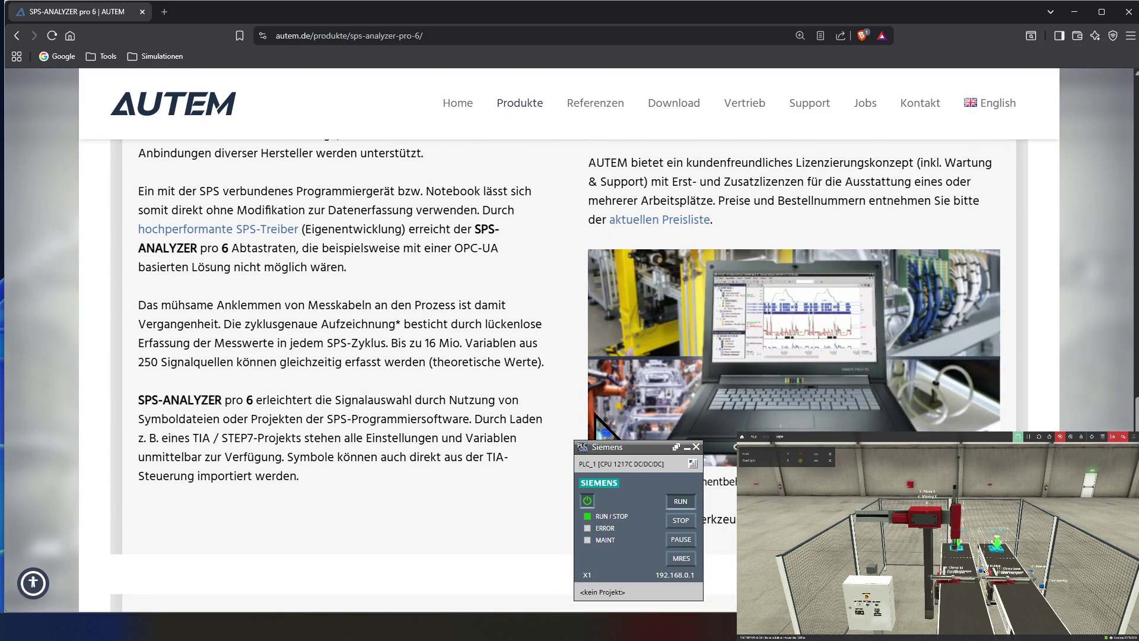
pyautogui.scroll(2, 595, 413)
pyautogui.scroll(4, 595, 413)
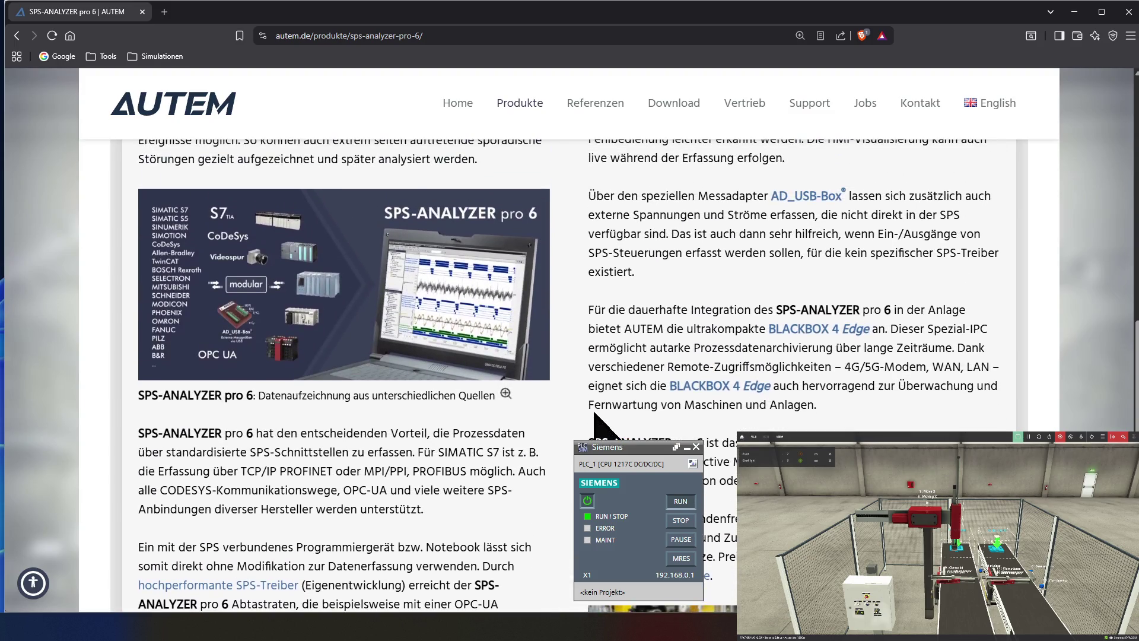
pyautogui.scroll(1, 595, 414)
pyautogui.scroll(1, 595, 414)
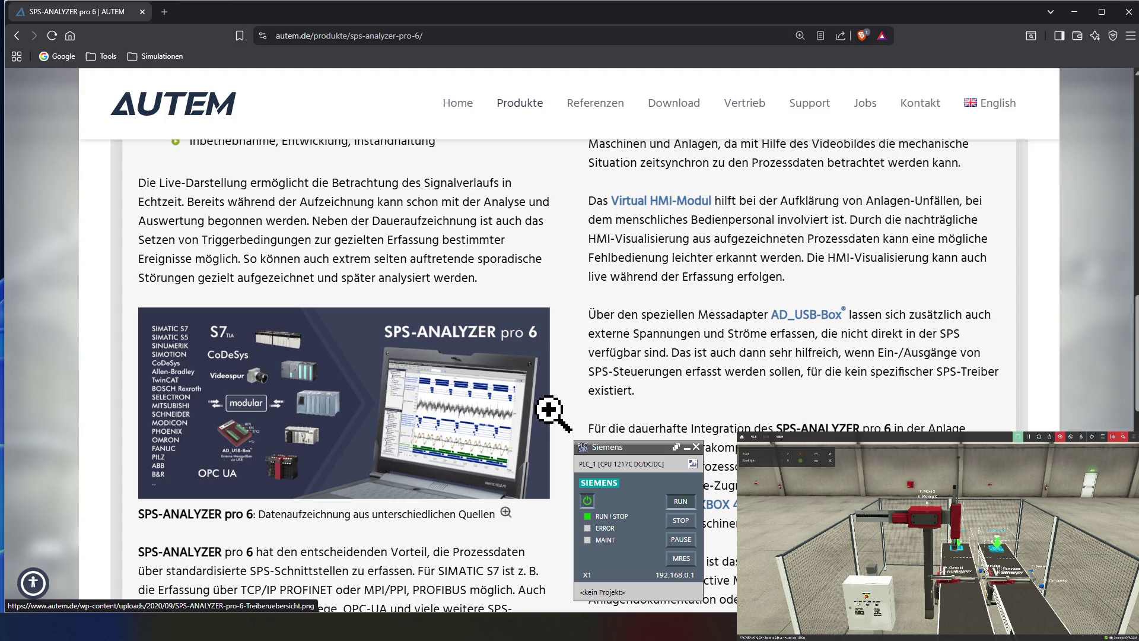
pyautogui.scroll(1, 552, 411)
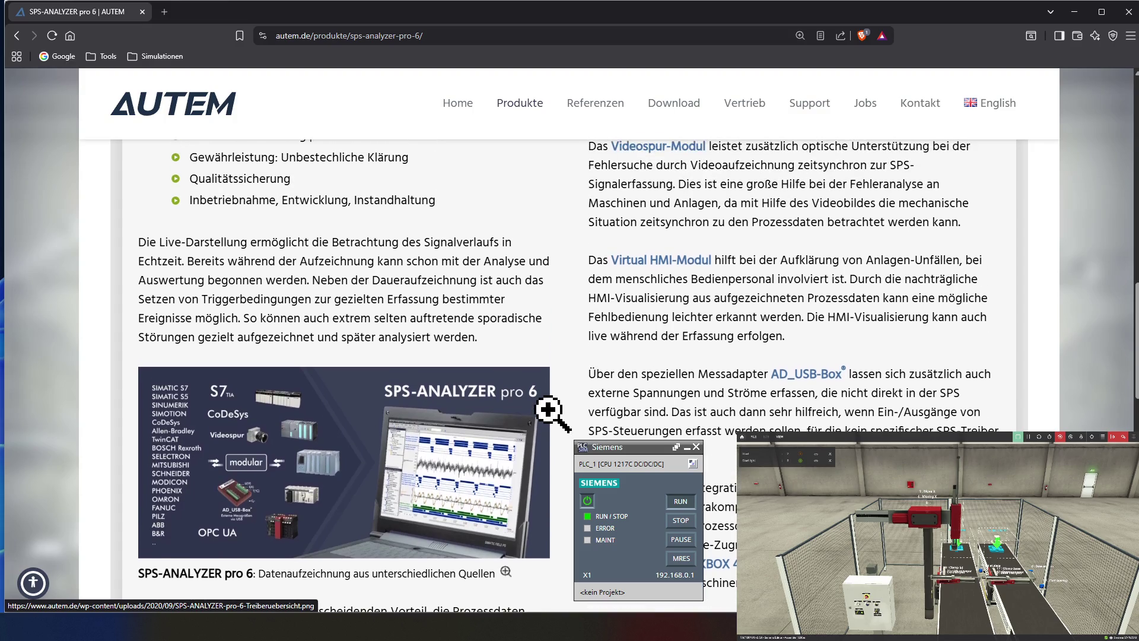
pyautogui.scroll(-1, 551, 411)
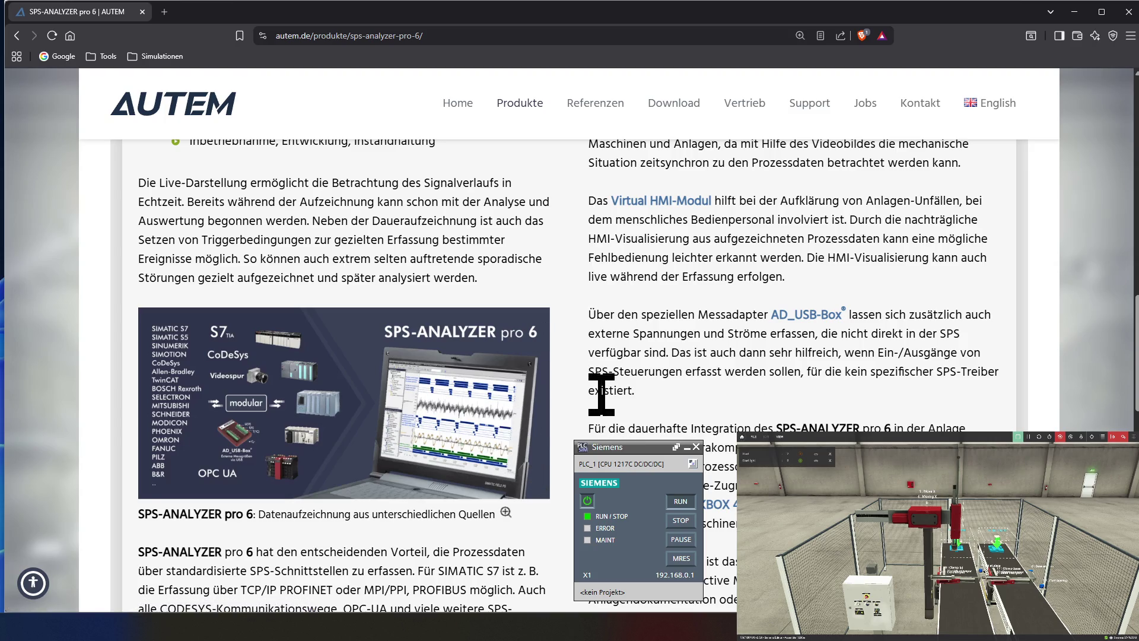
pyautogui.scroll(7, 602, 394)
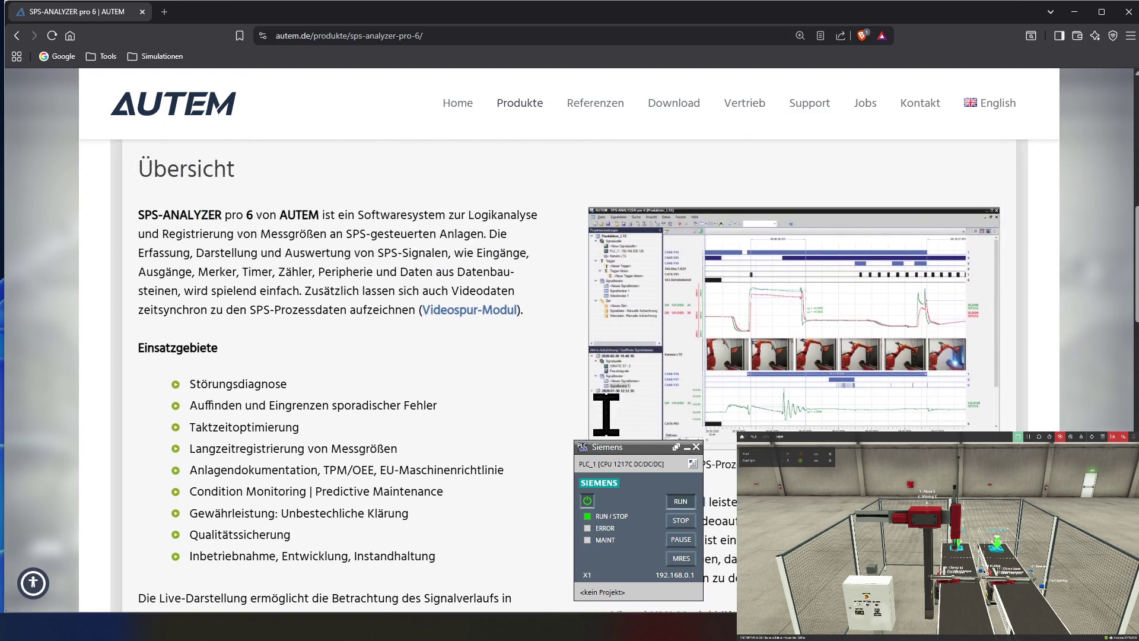
pyautogui.scroll(4, 605, 415)
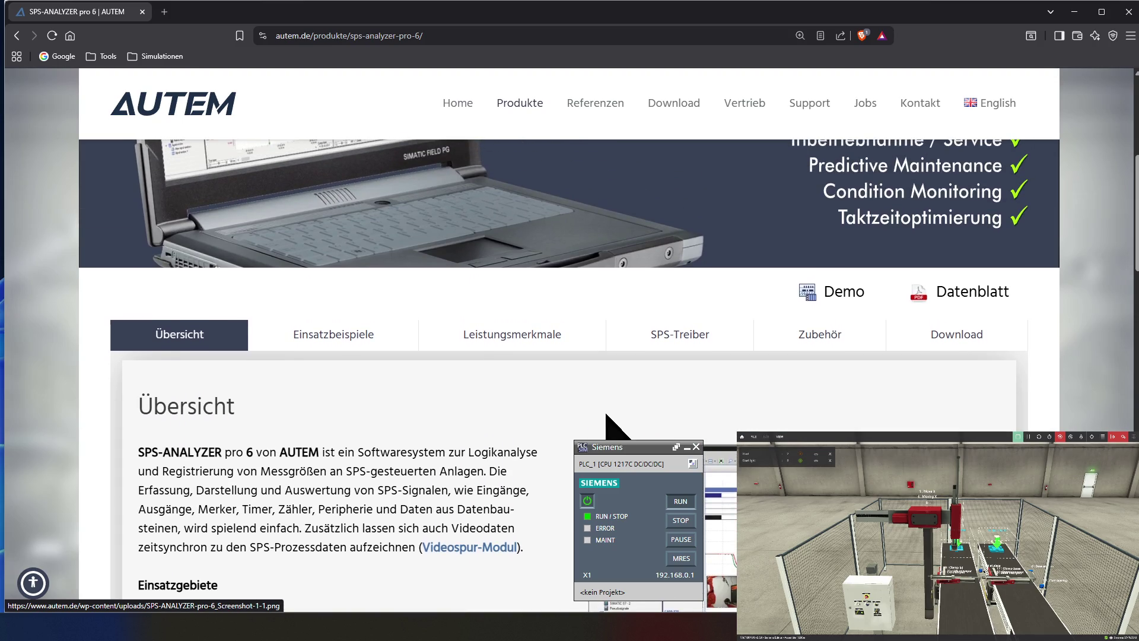
pyautogui.scroll(6, 605, 415)
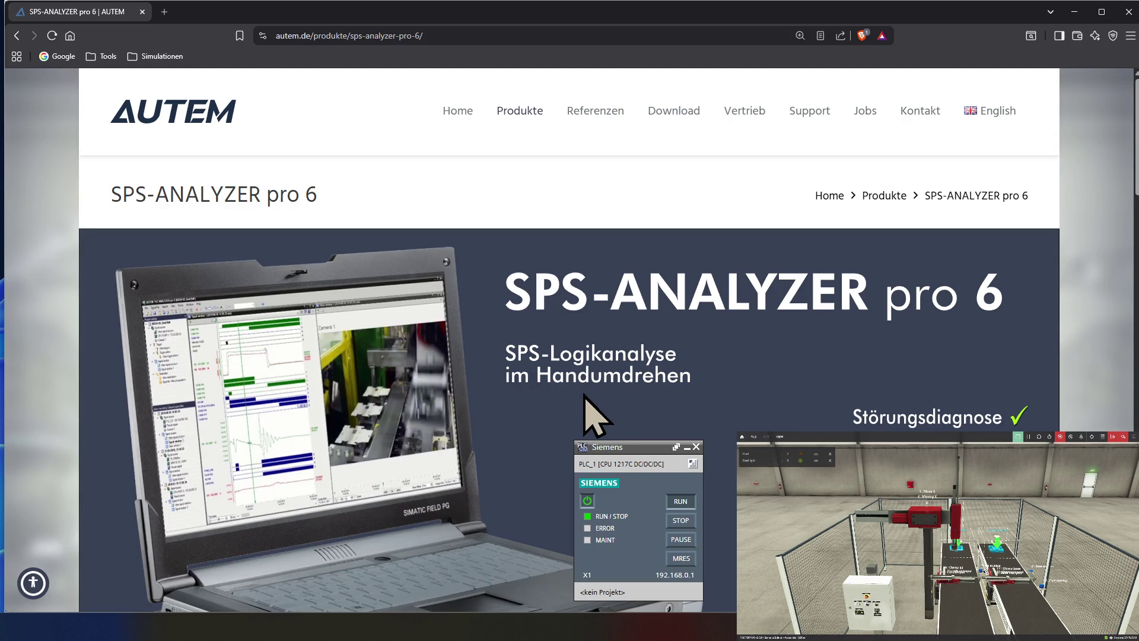
pyautogui.scroll(-2, 584, 395)
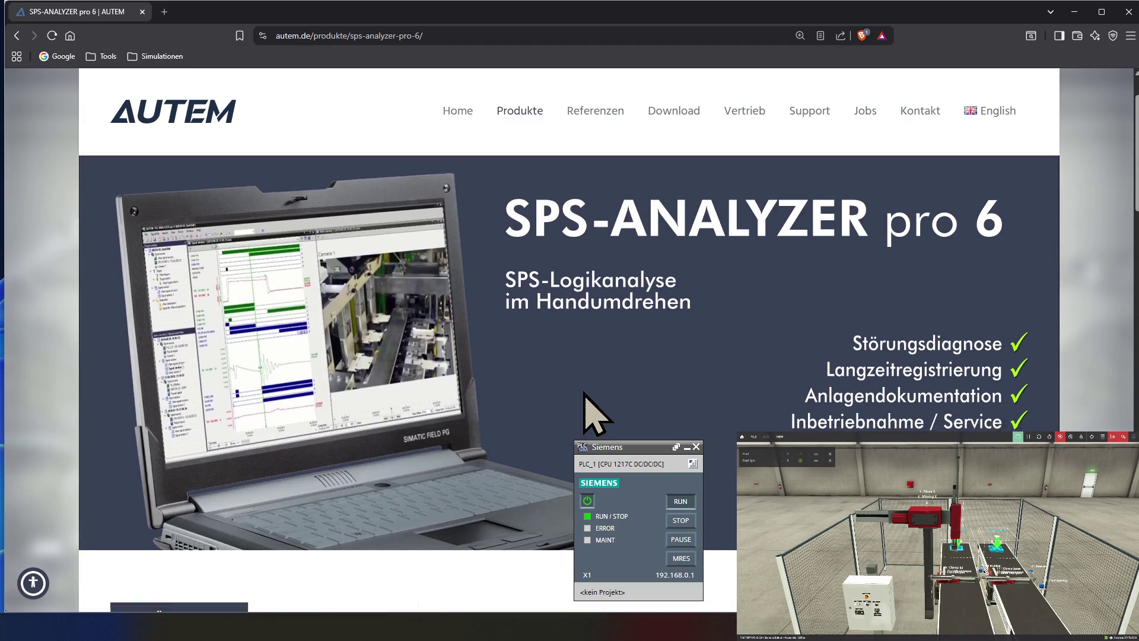
pyautogui.scroll(2, 584, 395)
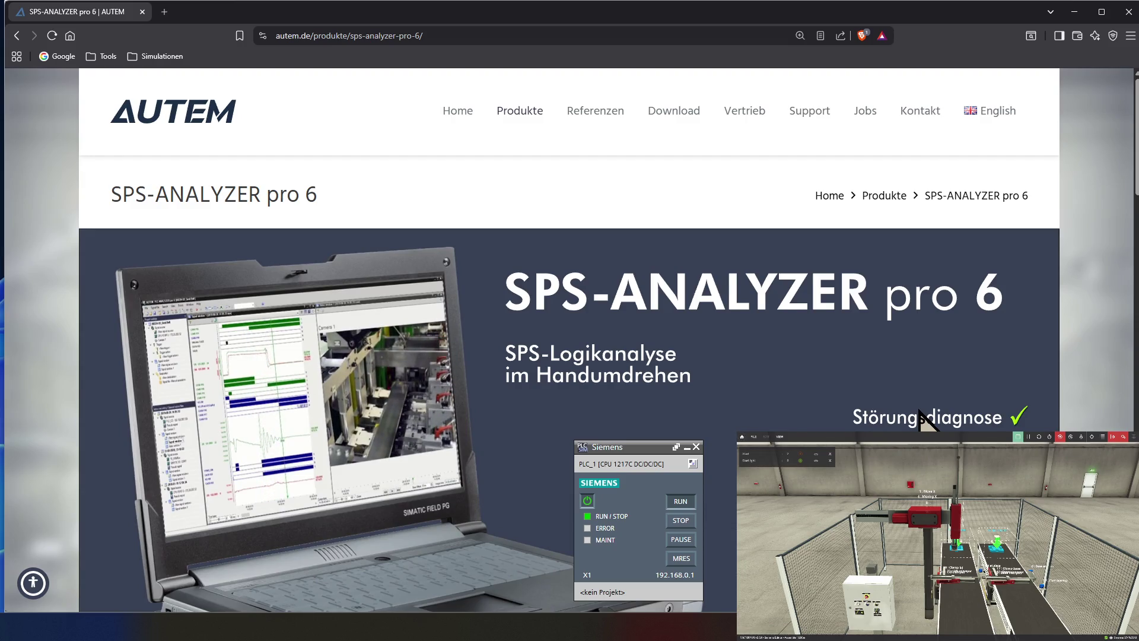
# - Scroll through the SPS-ANALYZER pro 6 page, then close the browser to return to TIA Portal
pyautogui.scroll(-1, 919, 409)
pyautogui.scroll(-1, 919, 409)
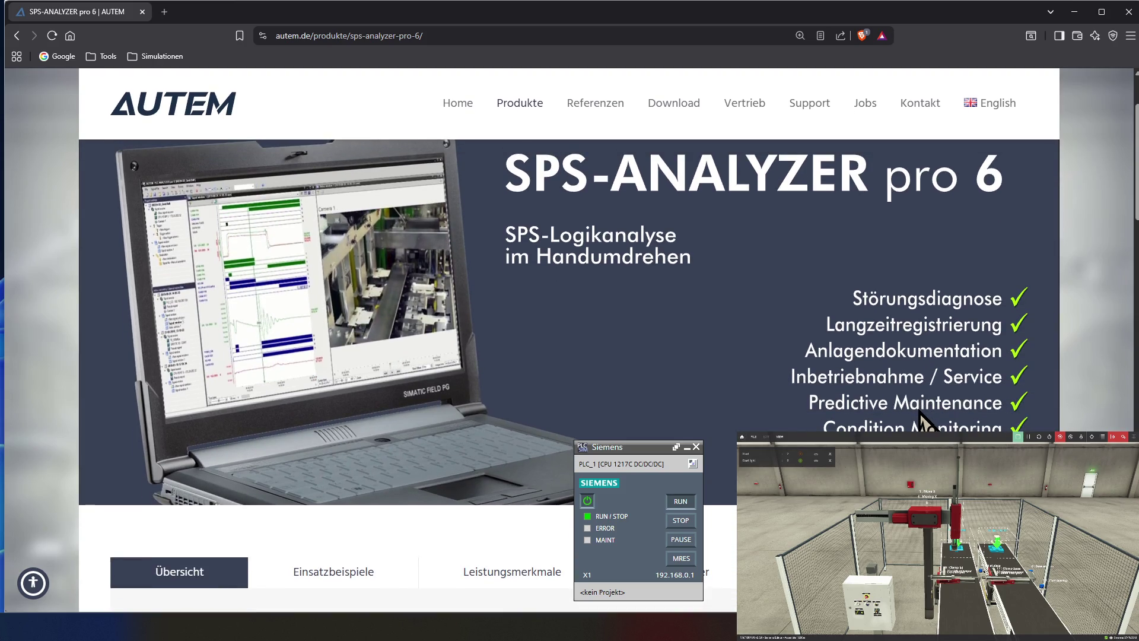
pyautogui.scroll(-1, 918, 415)
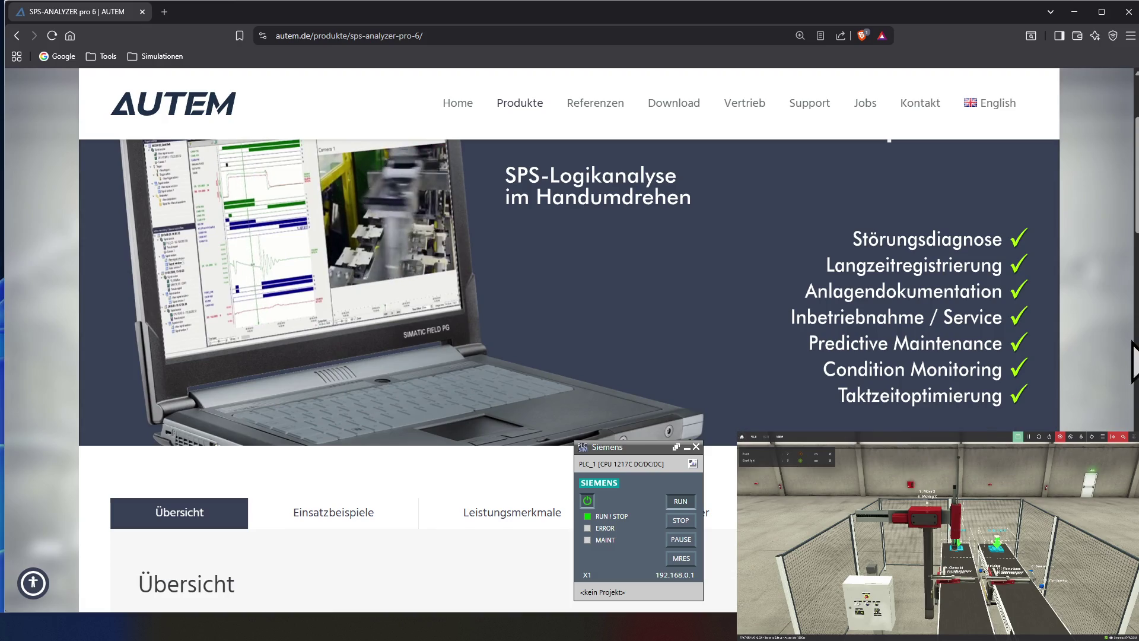
pyautogui.scroll(3, 590, 376)
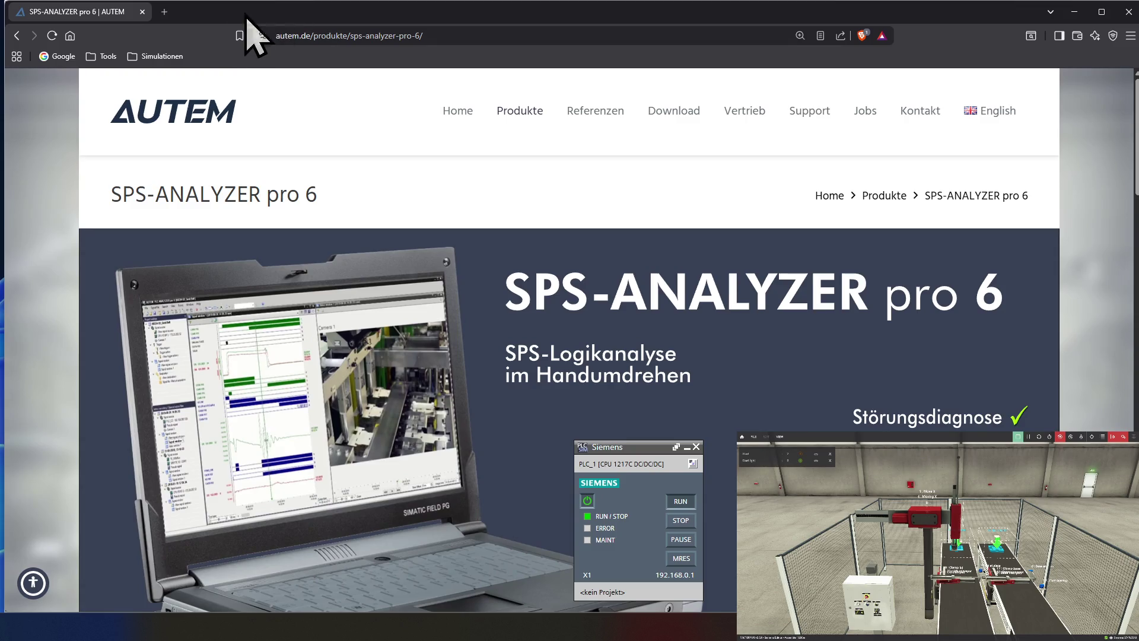
pyautogui.click(143, 12)
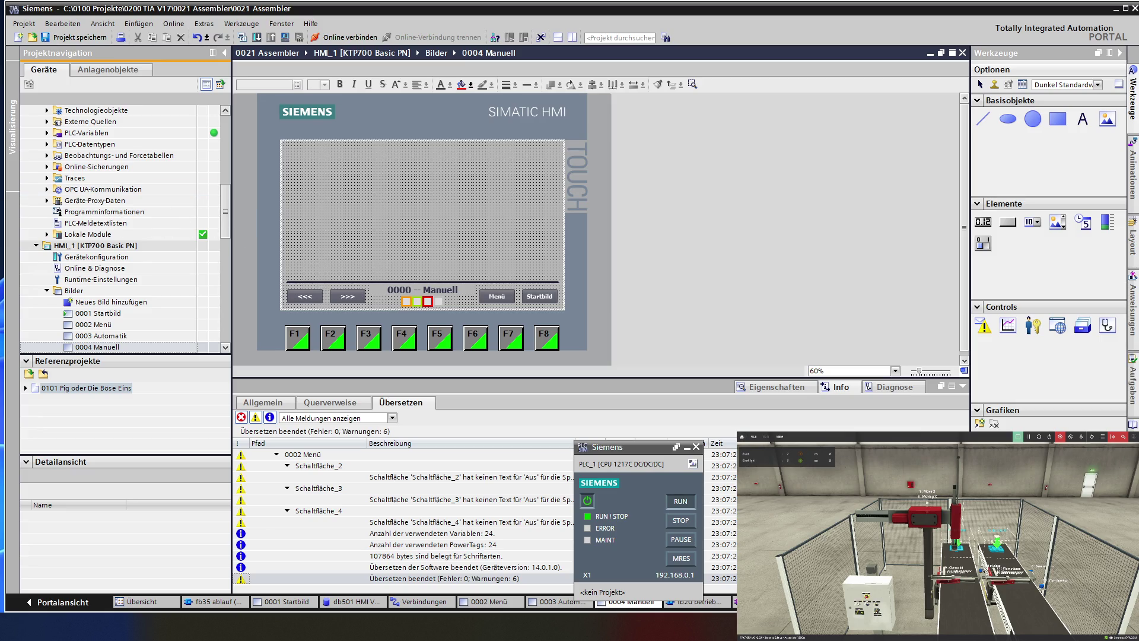
# - Bring the assembler.txt notes to the front and move them to the screen's left side
pyautogui.hotkey('alt', 'Tab')
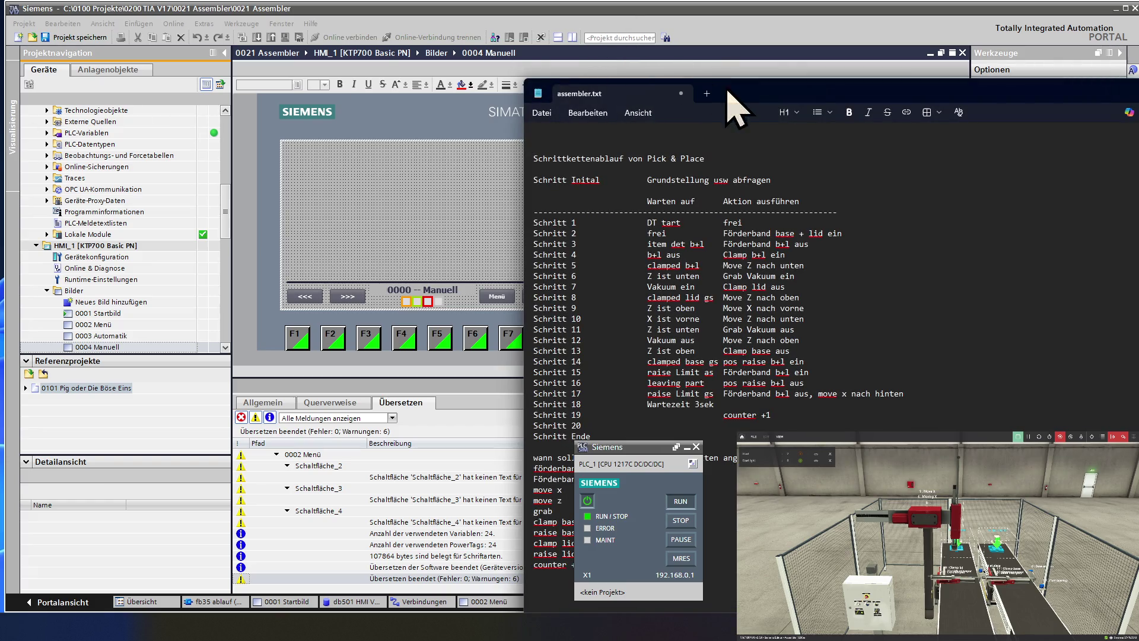
pyautogui.moveTo(777, 101)
pyautogui.mouseDown()
pyautogui.moveTo(181, 104)
pyautogui.moveTo(409, 124)
pyautogui.mouseUp()
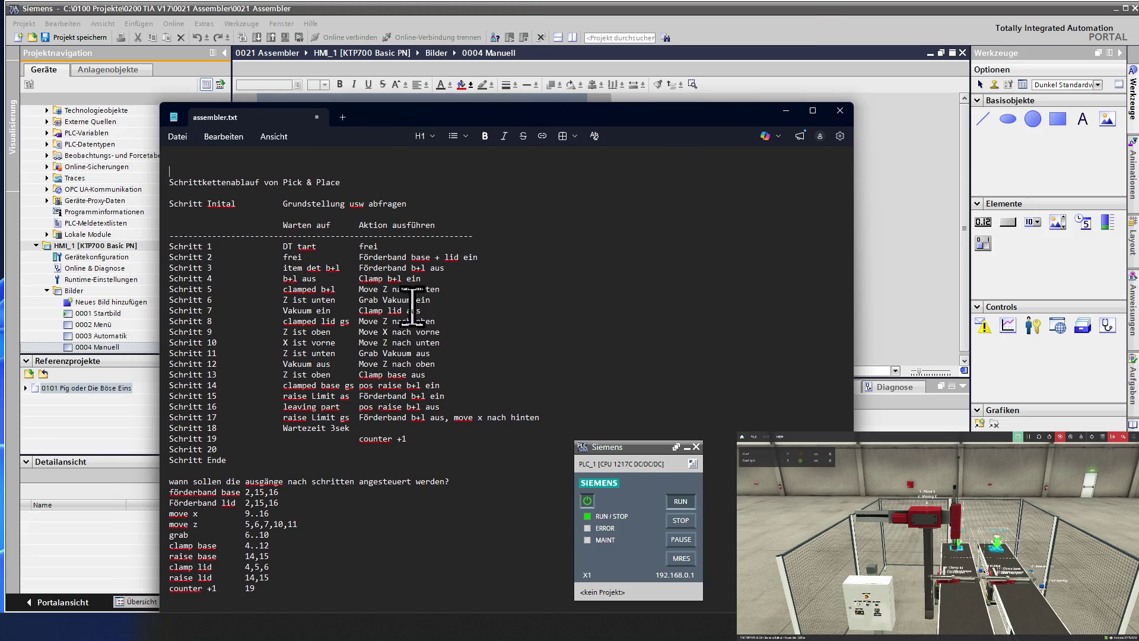
# - Add 'Viewer Blacklist' and 'discord link' lines at the top of assembler.txt and begin a 'programm' line
pyautogui.click(325, 546)
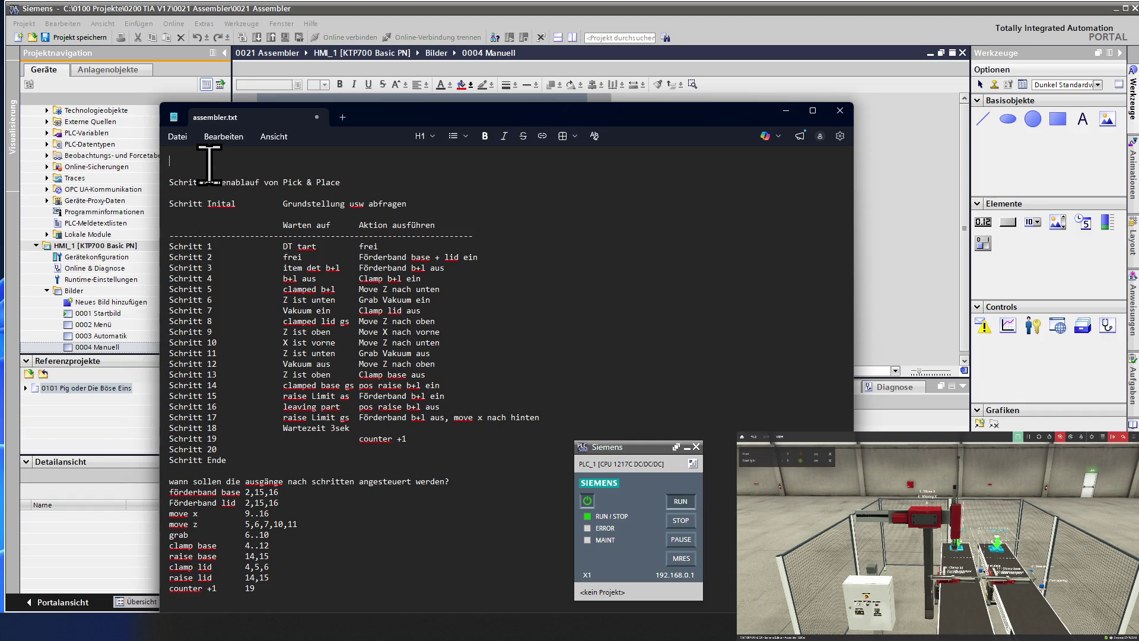
pyautogui.press('Return')
pyautogui.press('Return')
pyautogui.press('Return')
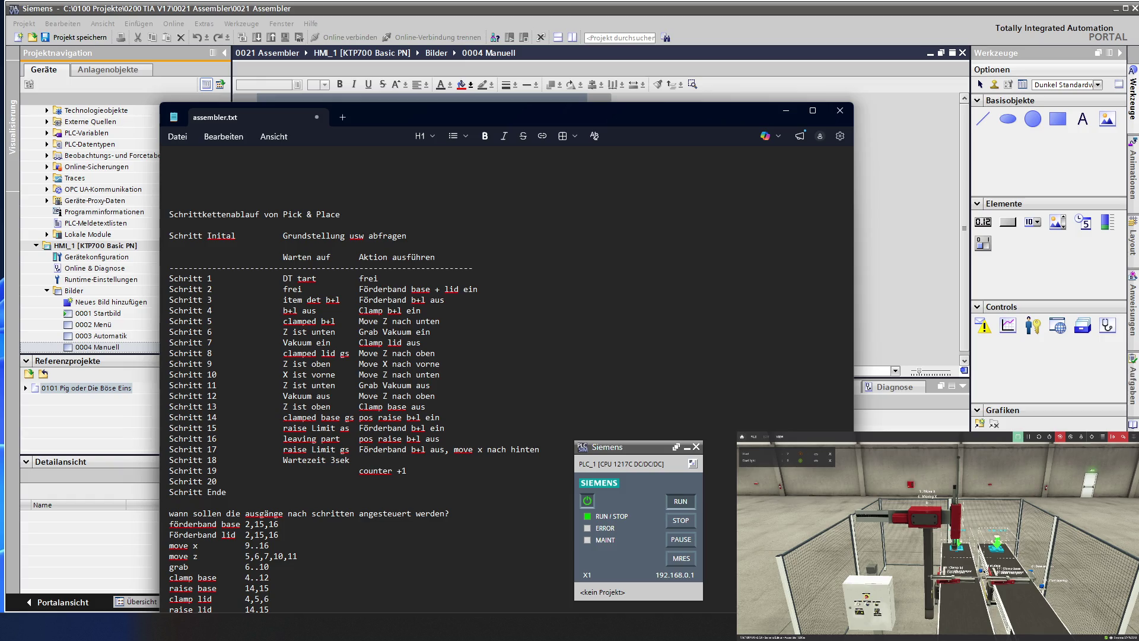
pyautogui.write('vi')
pyautogui.write('ew')
pyautogui.write('er')
pyautogui.write('  blacklist')
pyautogui.press('Return')
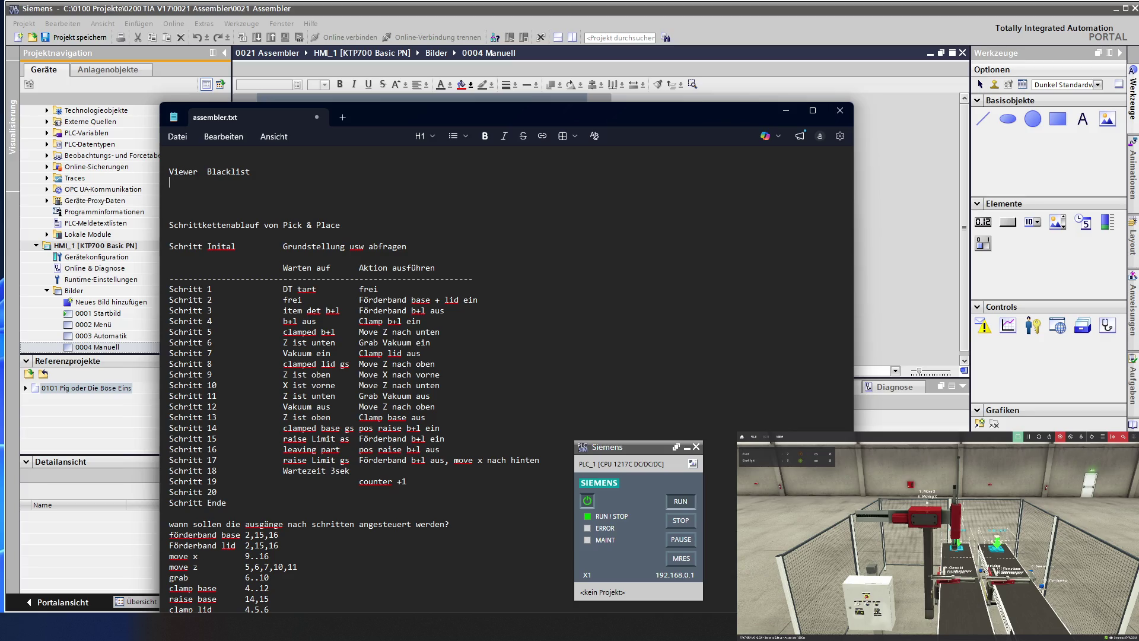
pyautogui.write('discord link')
pyautogui.press('Return')
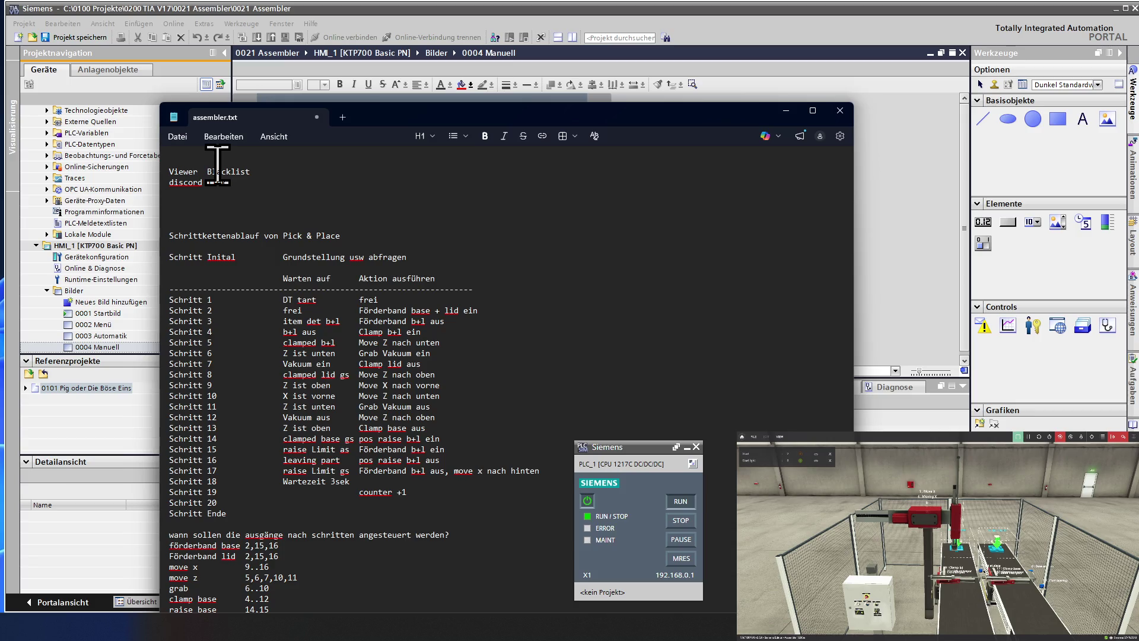
pyautogui.press('Return')
pyautogui.write('programm')
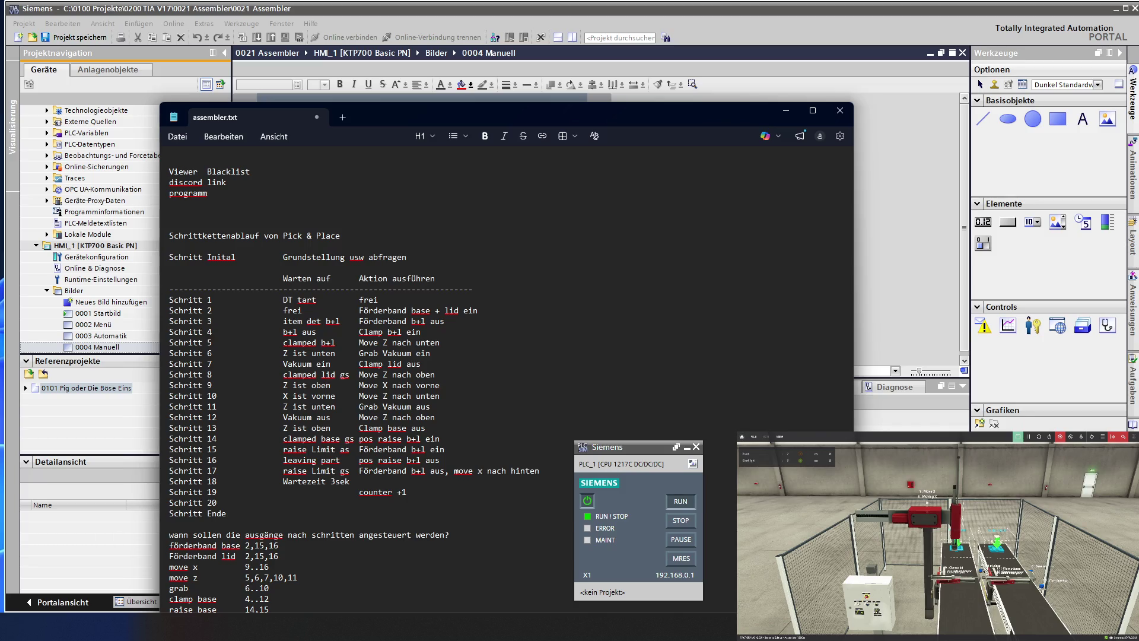
# - Complete the third line as 'Programm als pdf' and close the assembler.txt notes
pyautogui.write('als pdf')
pyautogui.press('Return')
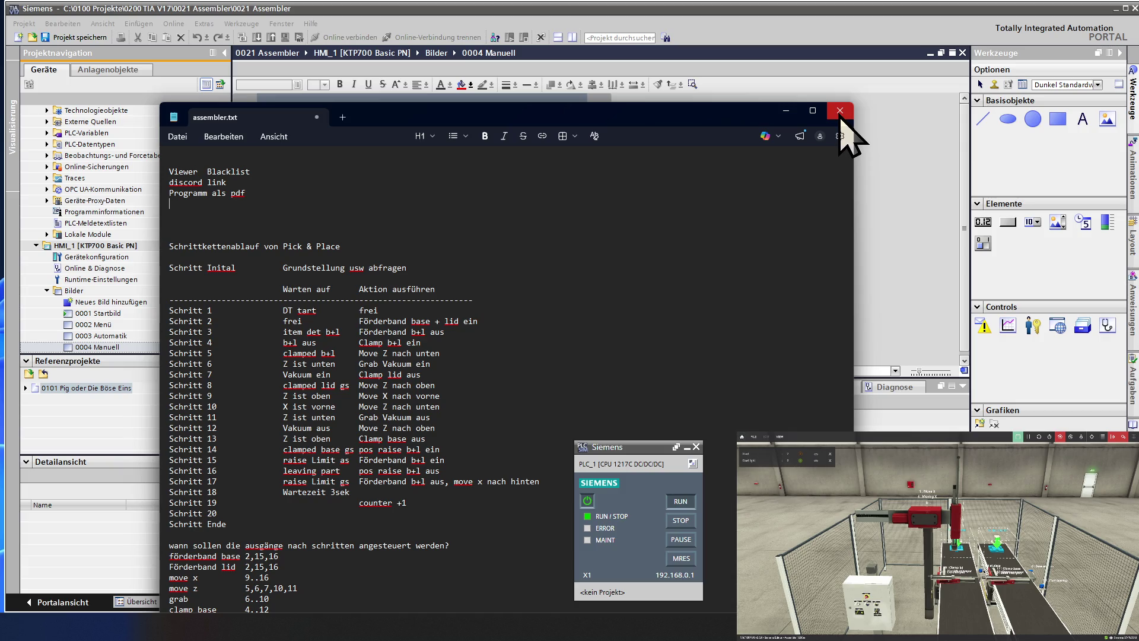
pyautogui.click(840, 111)
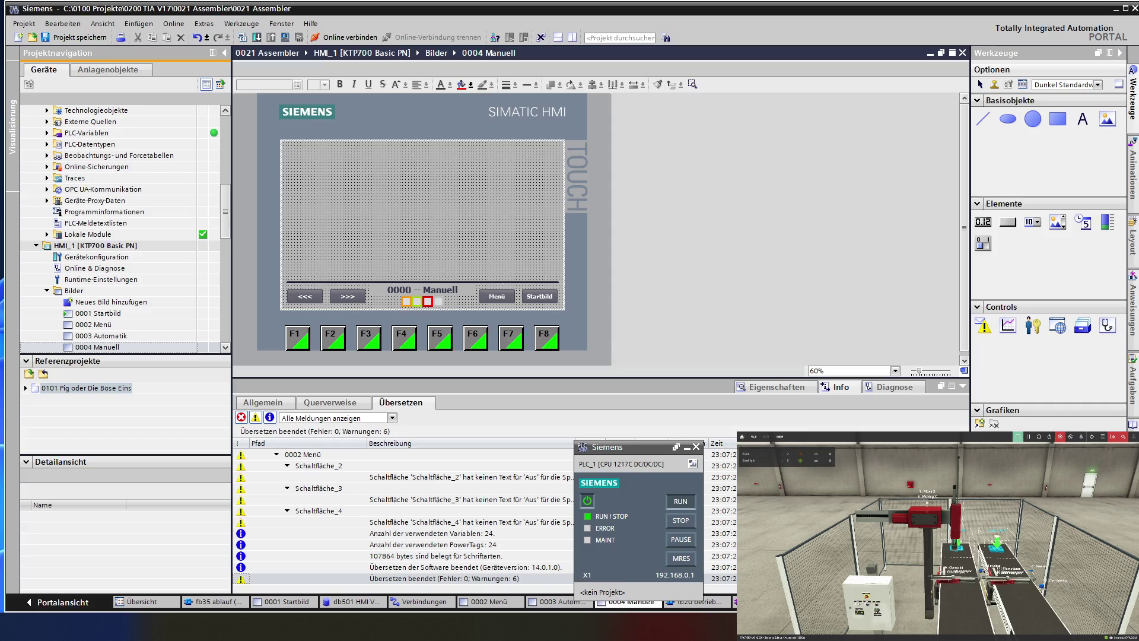
# - Bring Factory I/O to the front and move it over the TIA Portal window
pyautogui.click(1085, 431)
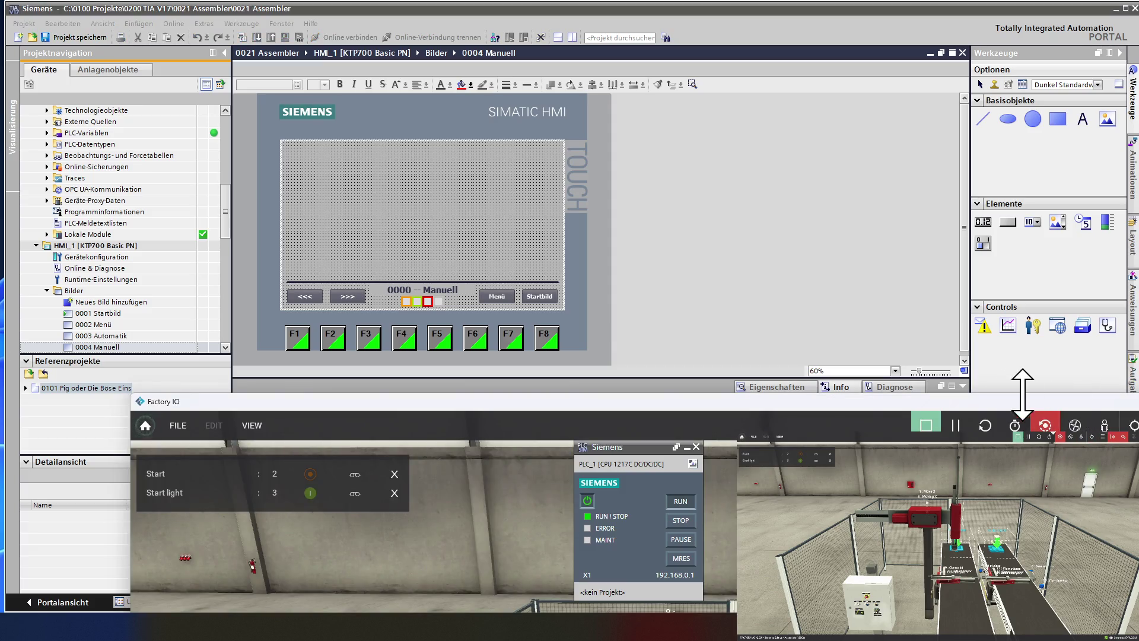
pyautogui.moveTo(851, 405)
pyautogui.mouseDown()
pyautogui.moveTo(702, 95)
pyautogui.moveTo(748, 41)
pyautogui.mouseUp()
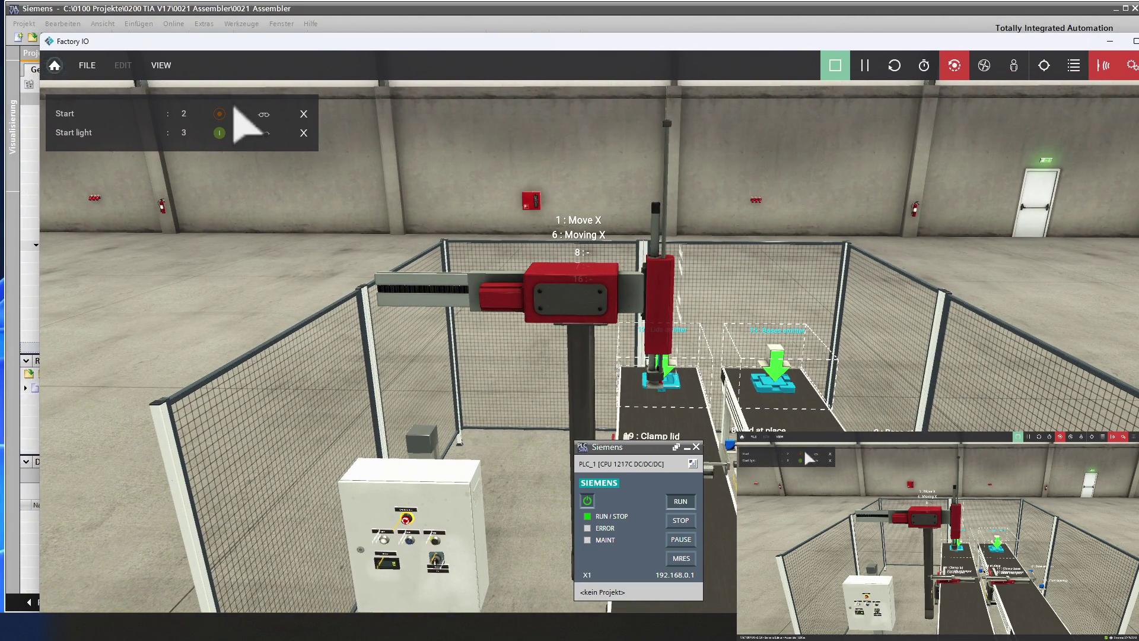
pyautogui.click(85, 63)
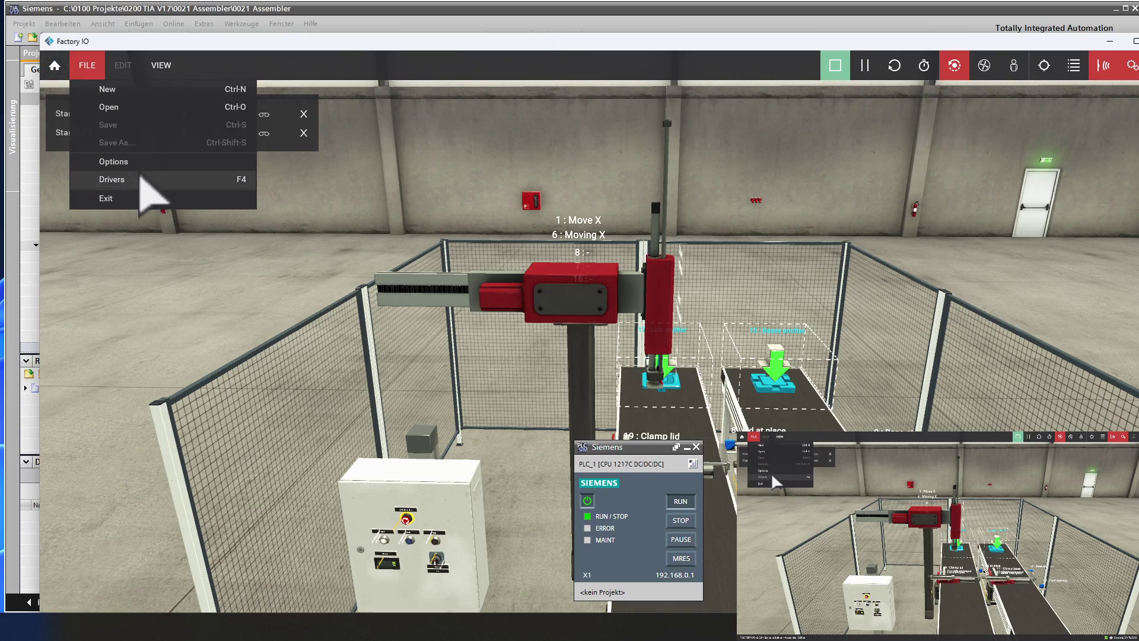
# - Open Factory I/O's driver page and confirm Siemens S7-PLCSIM is the selected driver
pyautogui.click(140, 178)
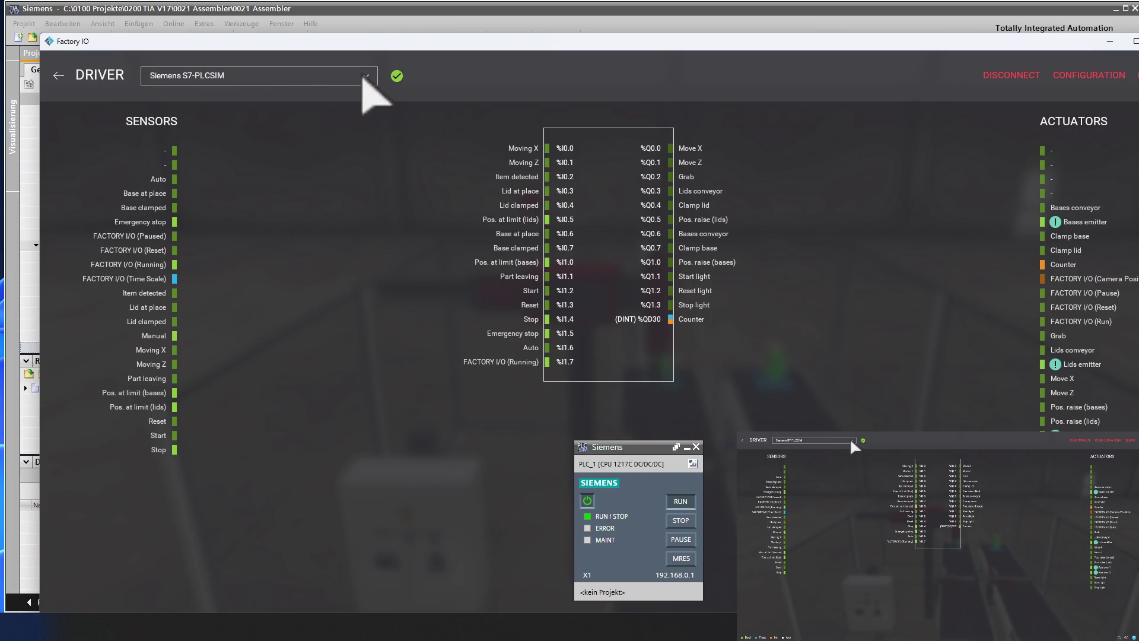
pyautogui.click(362, 76)
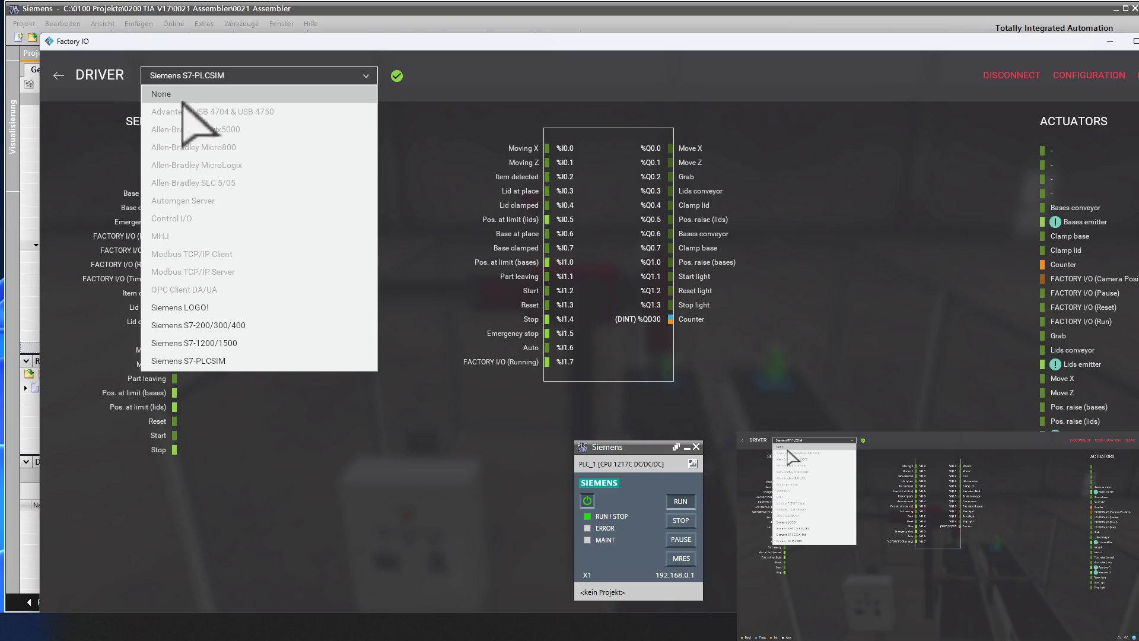
# - Close the driver list keeping Siemens S7-PLCSIM and return to the assembler scene
pyautogui.click(202, 77)
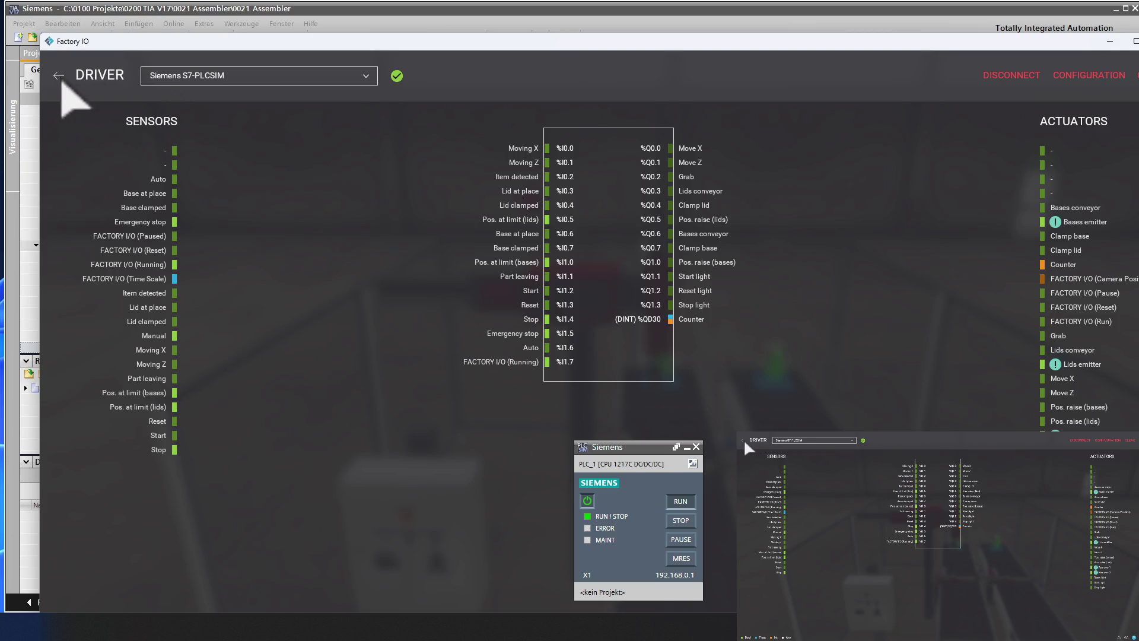
pyautogui.click(58, 75)
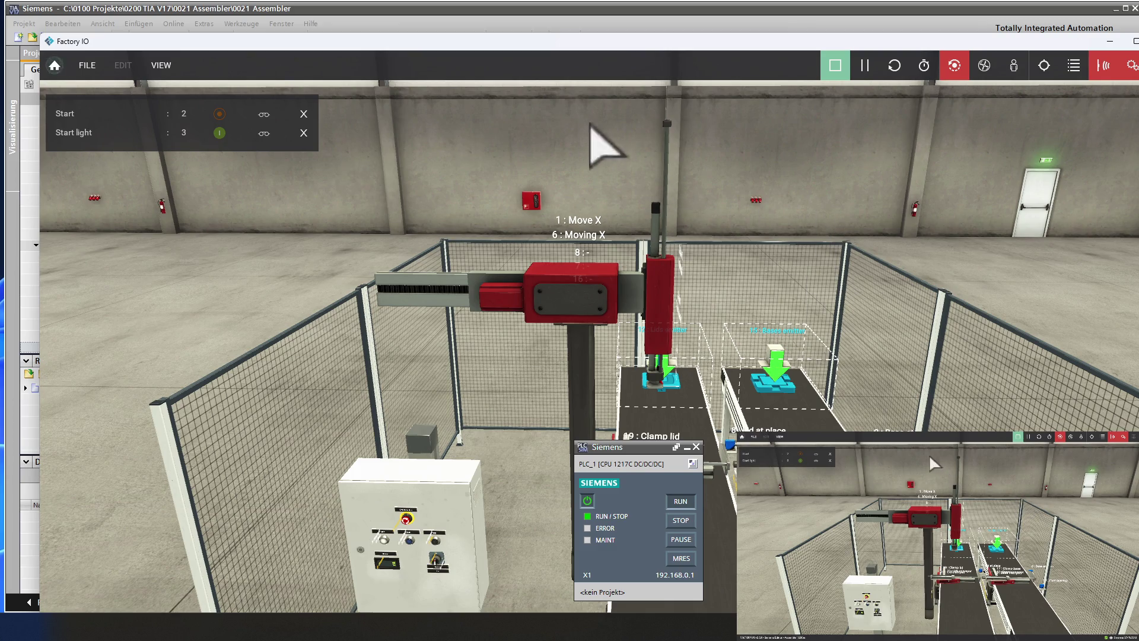
# - Move Factory I/O aside and bring TIA Portal's 0004 Manuell screen editor to the front
pyautogui.moveTo(418, 41)
pyautogui.mouseDown()
pyautogui.moveTo(1046, 388)
pyautogui.moveTo(1019, 380)
pyautogui.mouseUp()
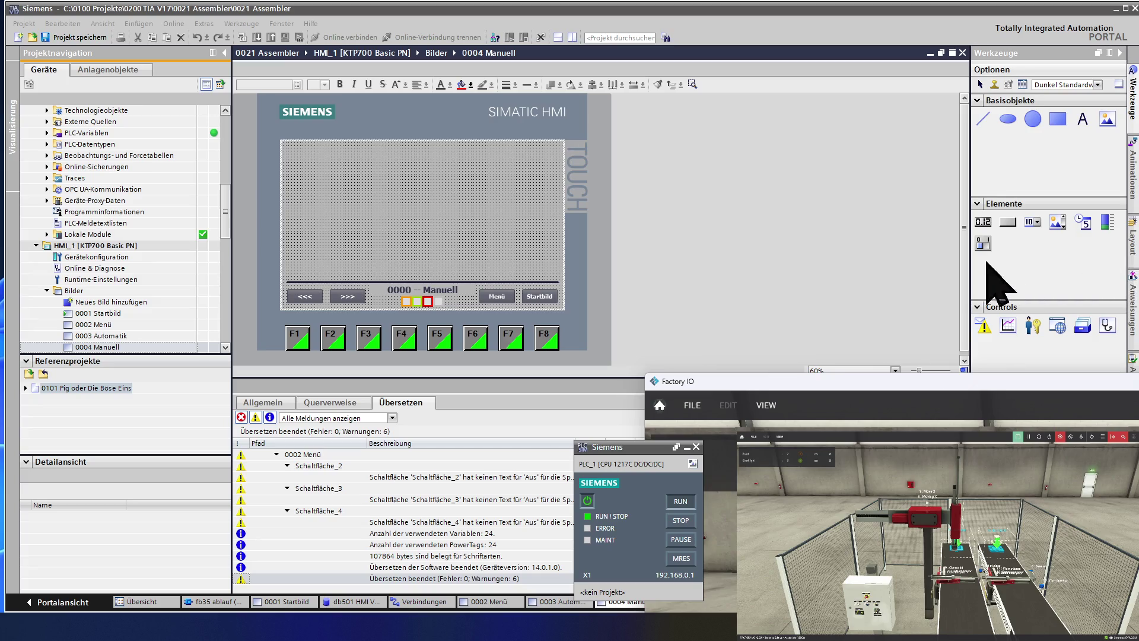
pyautogui.click(474, 208)
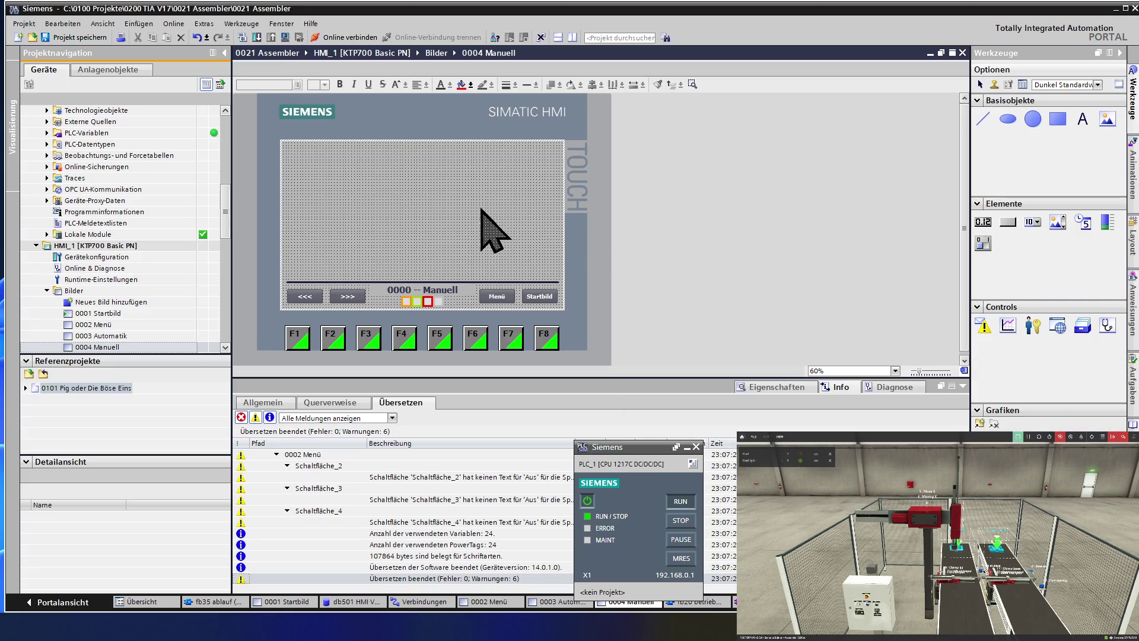